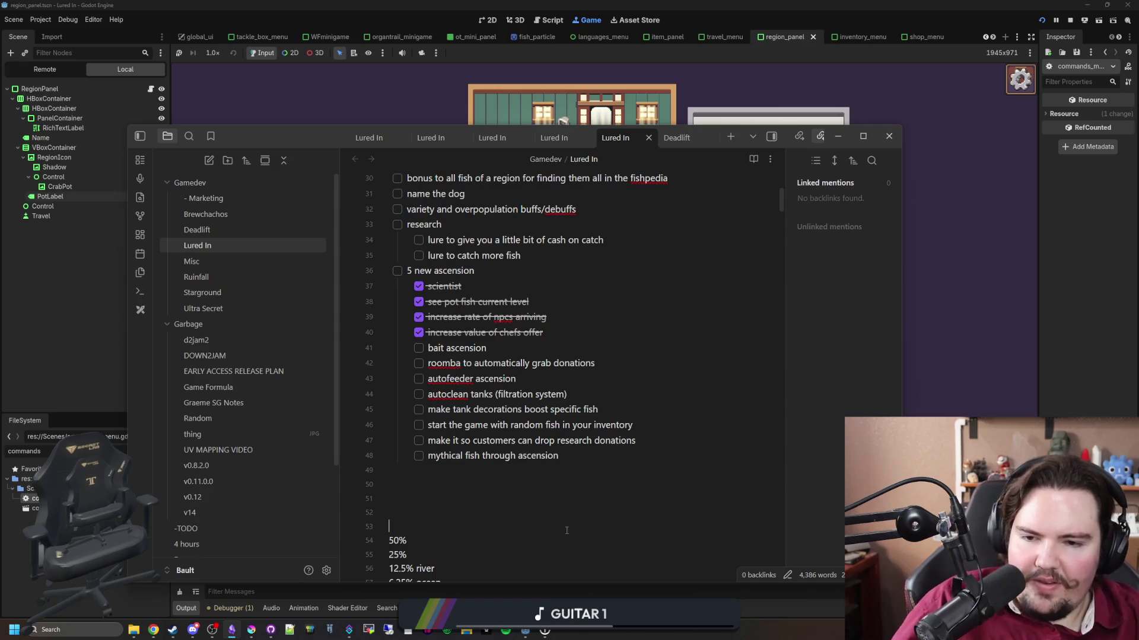
Place the cursor on empty line 53 of the Lured In note, then open the Lured In Steam store page.
click(566, 530)
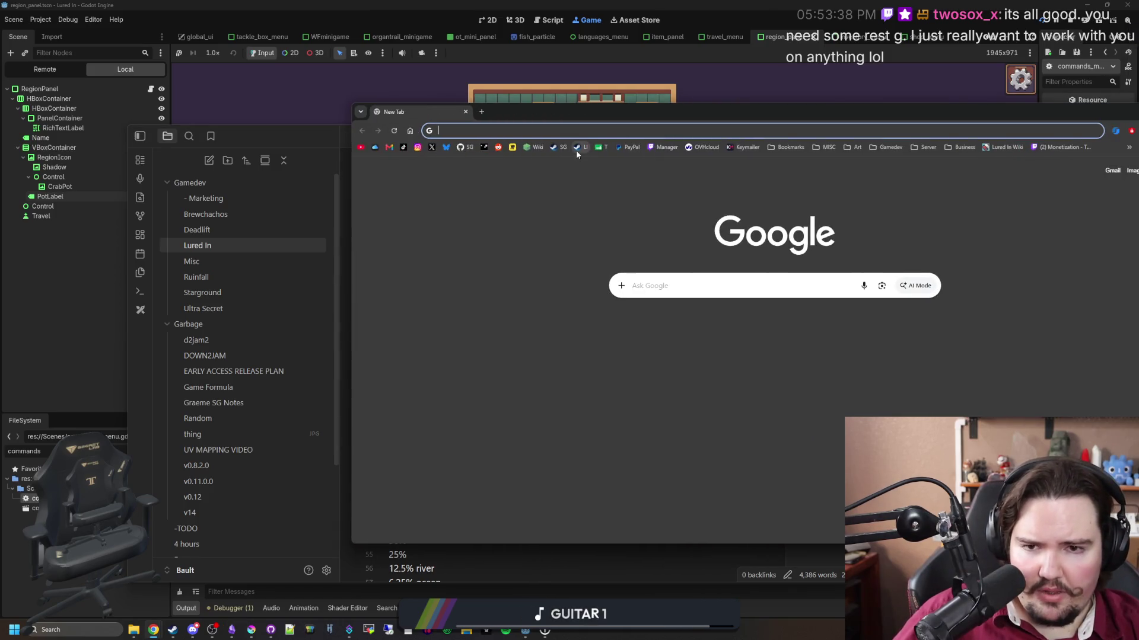
click(577, 148)
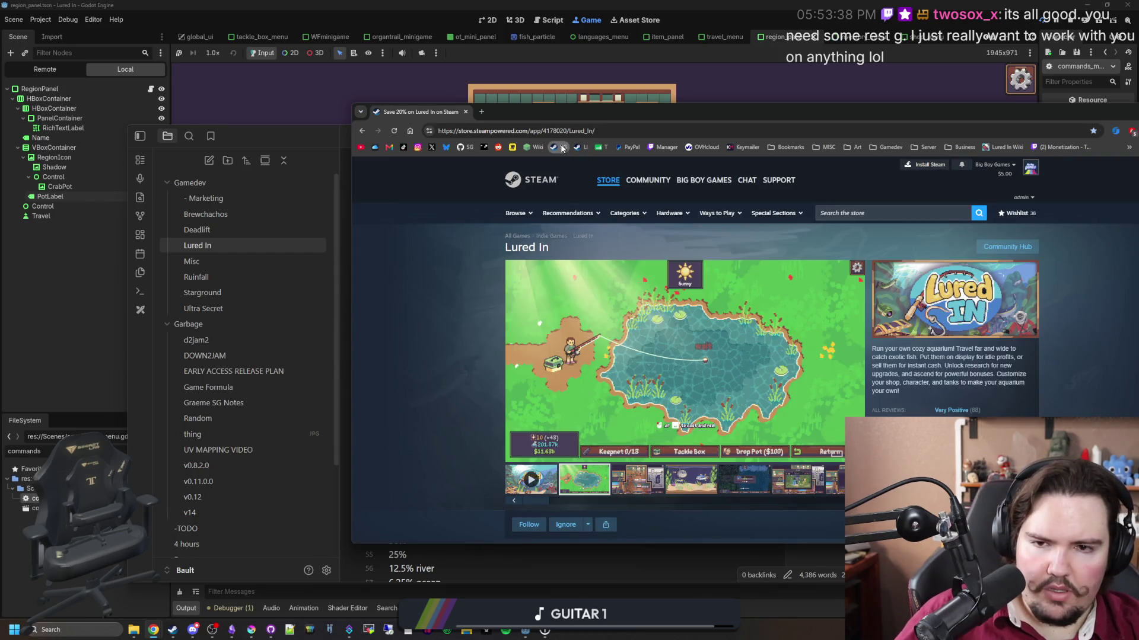
Open the Steamworks dashboard and the Lured In (4178020) admin page, then its sales and activations report.
click(562, 148)
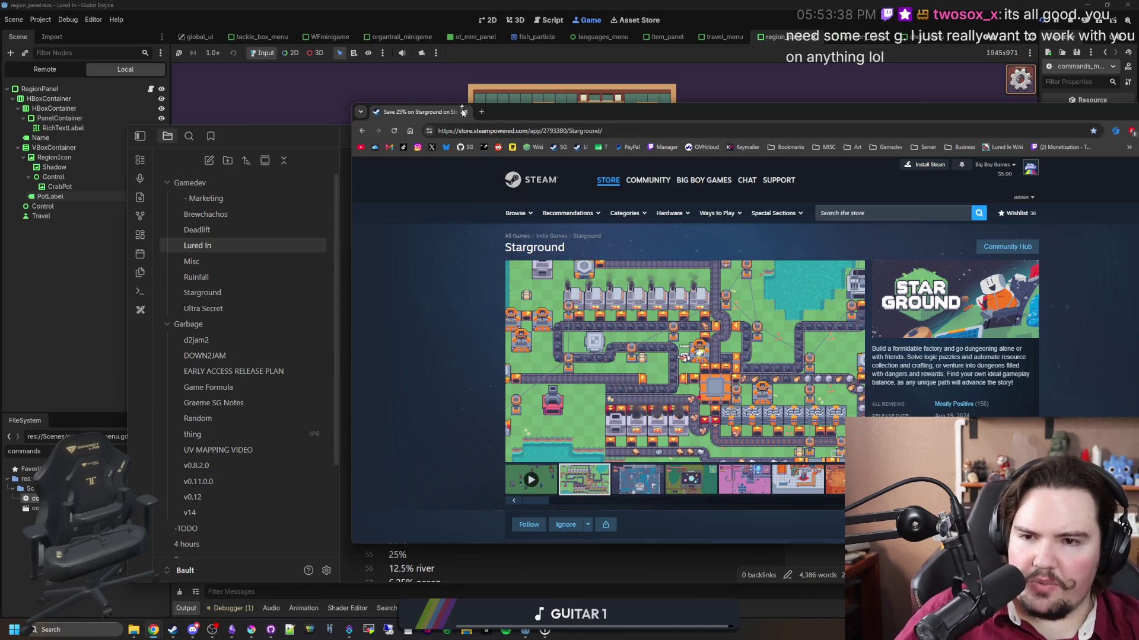
click(485, 148)
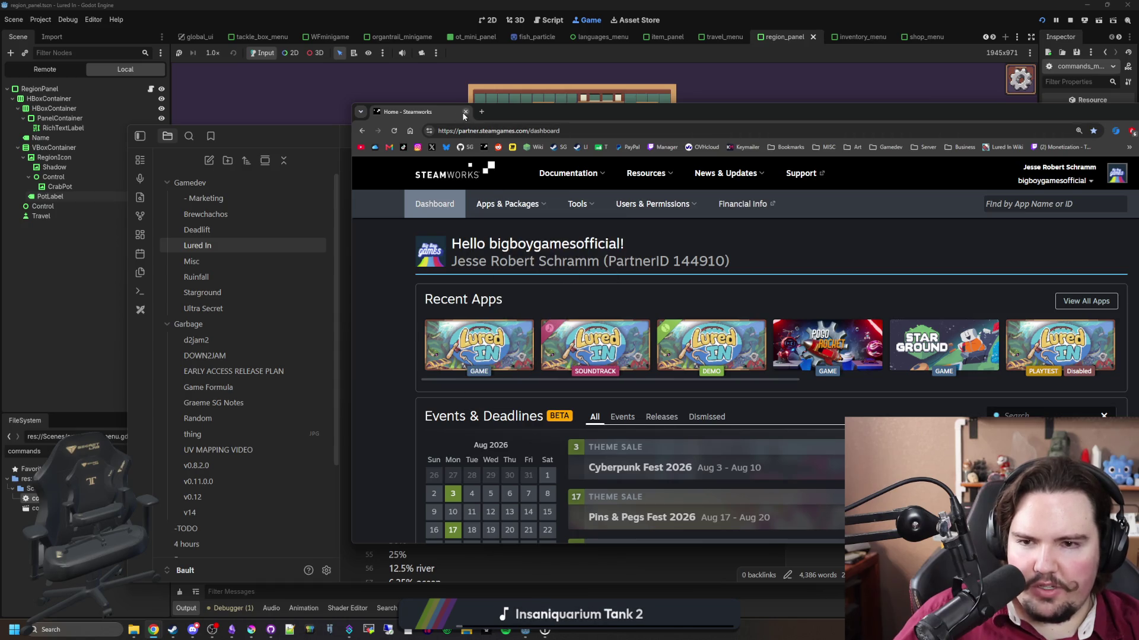
click(479, 365)
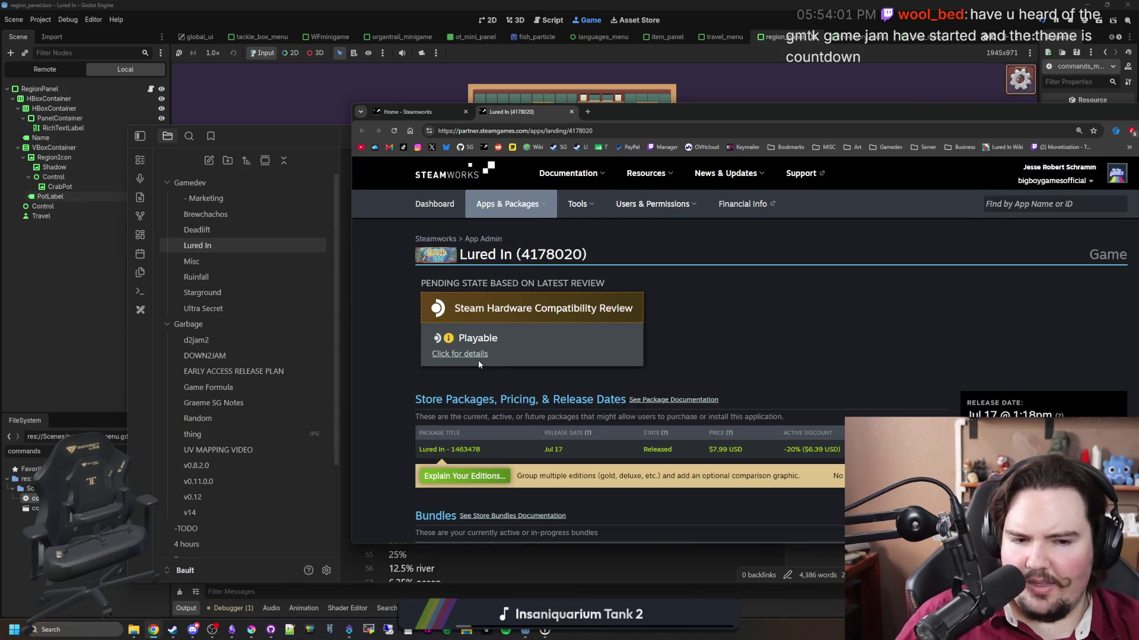
scroll(479, 363, down, 20)
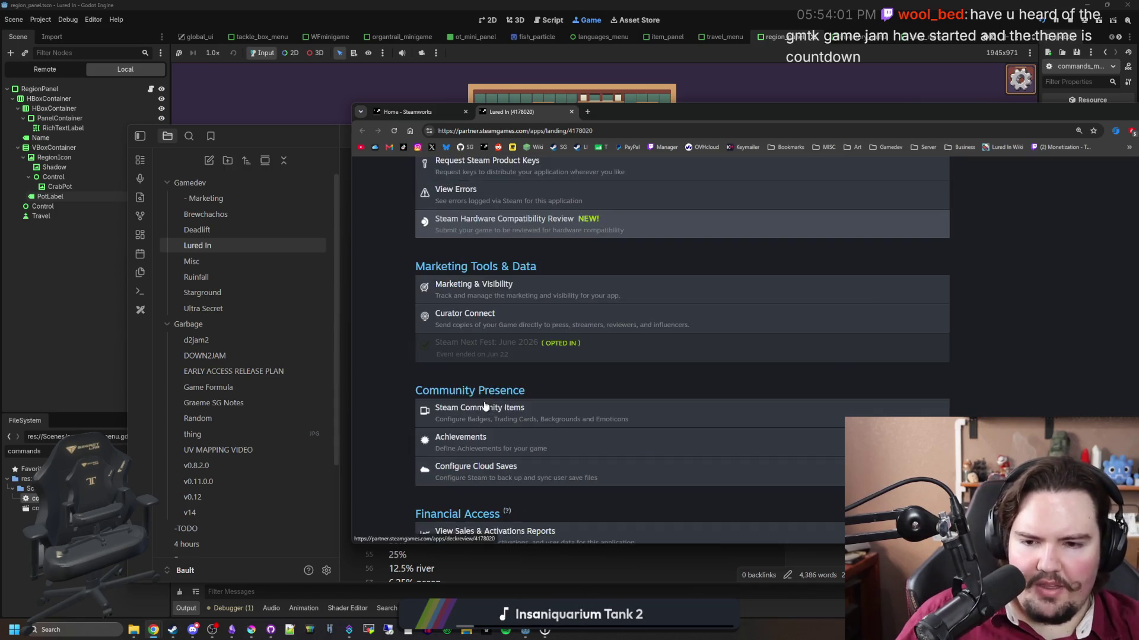
scroll(485, 406, down, 1)
click(529, 481)
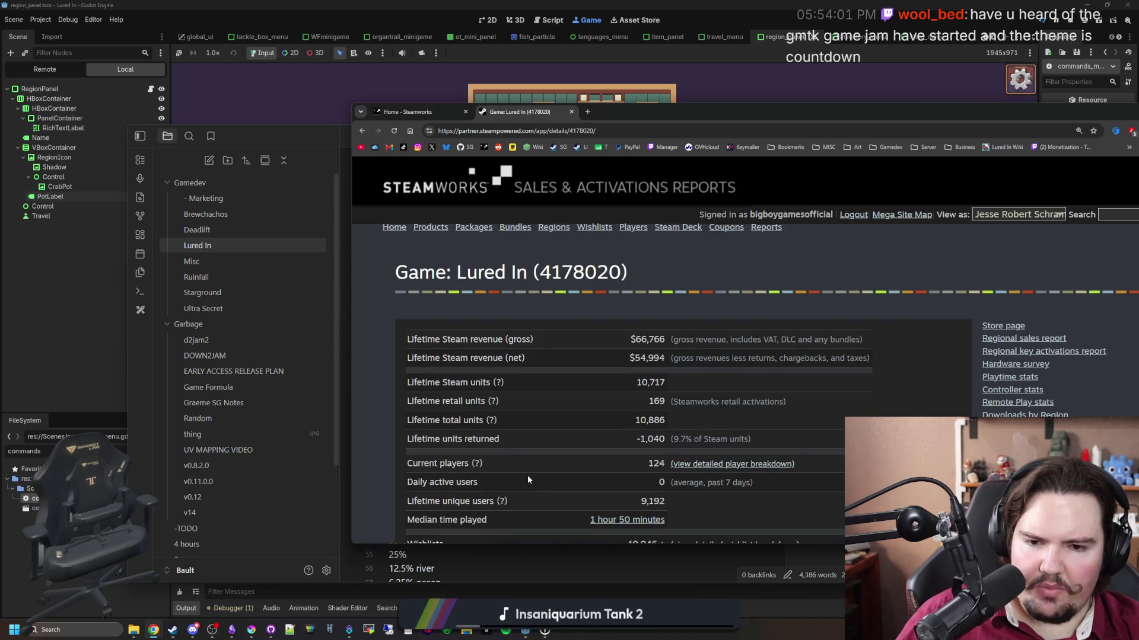
Check the 10,717 lifetime units figure in the Lured In sales report, close the report, and open a blank tab.
drag(632, 382, 670, 379)
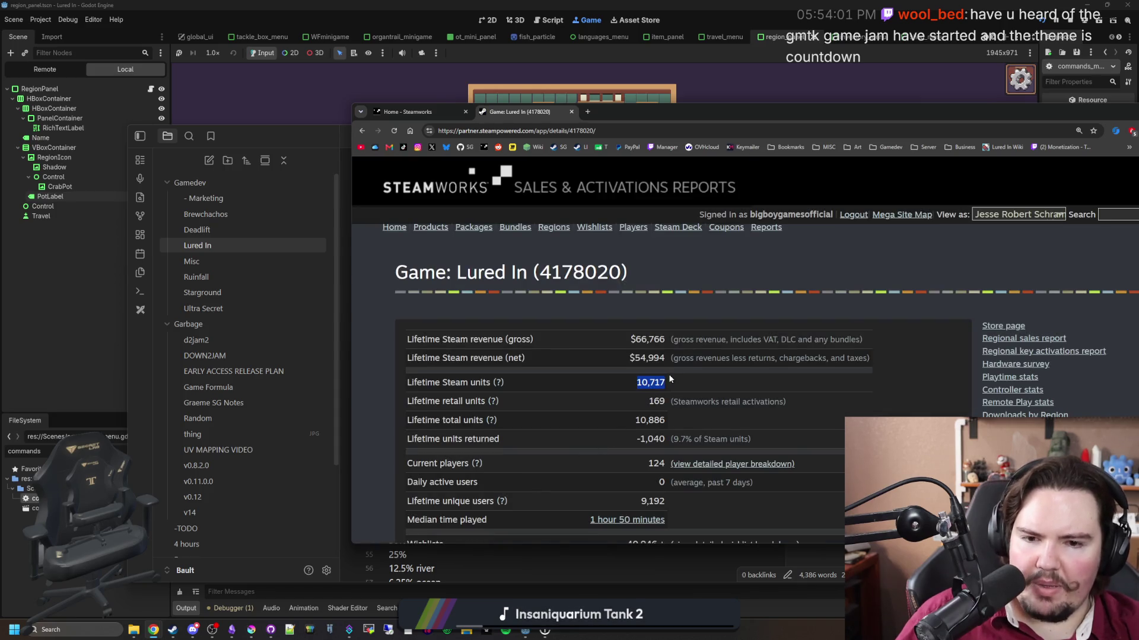
click(670, 378)
scroll(679, 252, down, 2)
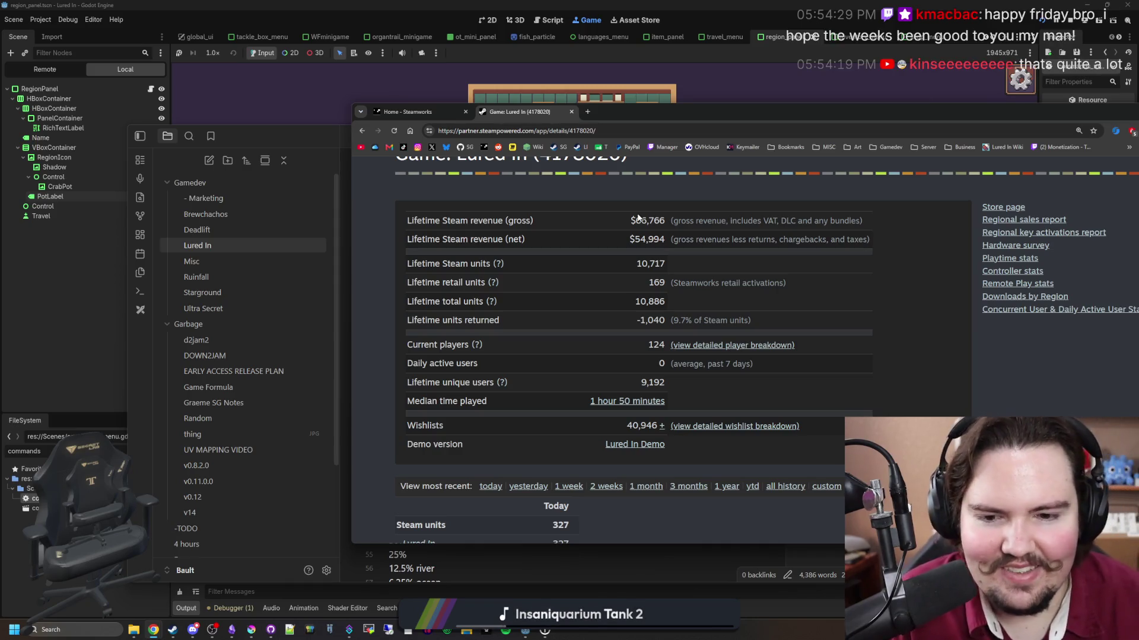
click(572, 112)
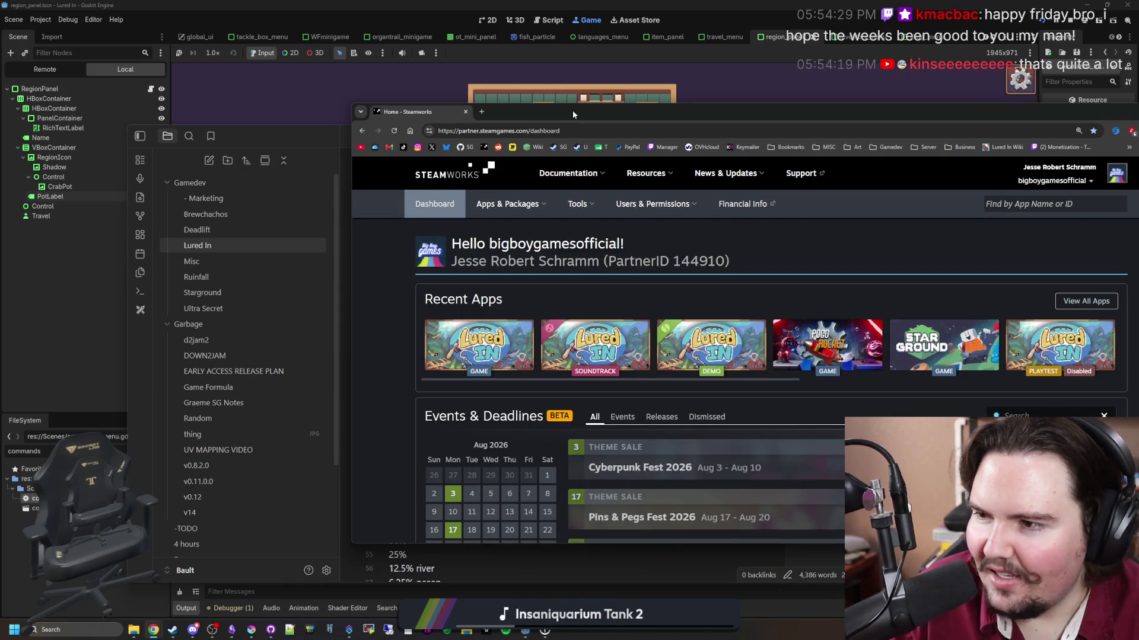
click(488, 116)
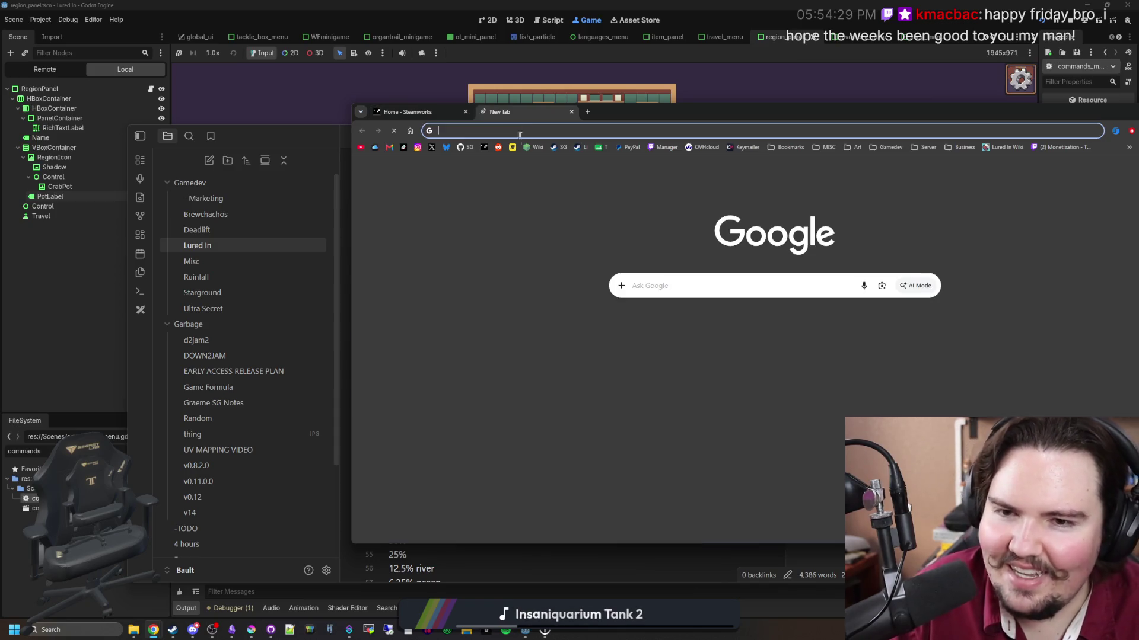
Load the Starground store page in the new tab, maximise Chrome, and view its screenshots full-size.
click(560, 147)
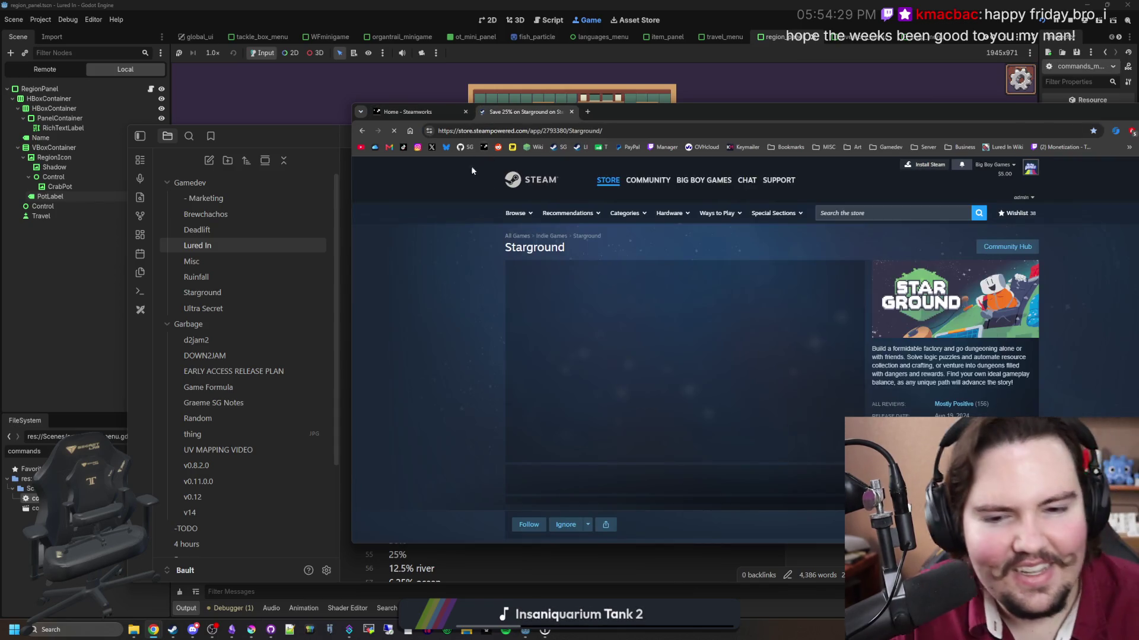
scroll(714, 365, down, 2)
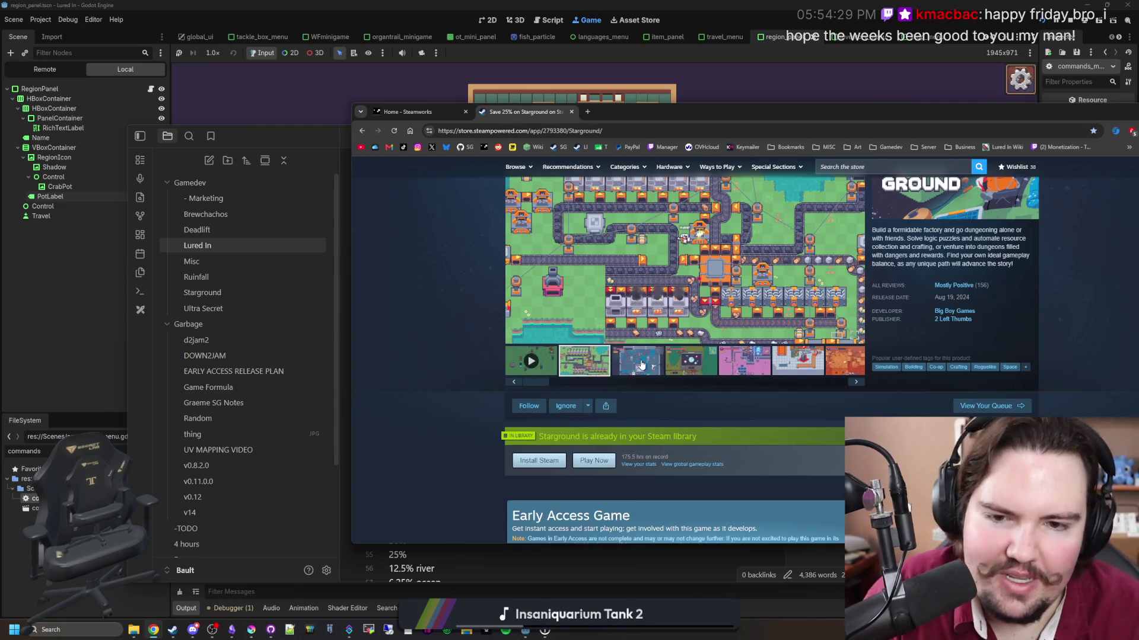
click(638, 361)
click(646, 274)
click(485, 351)
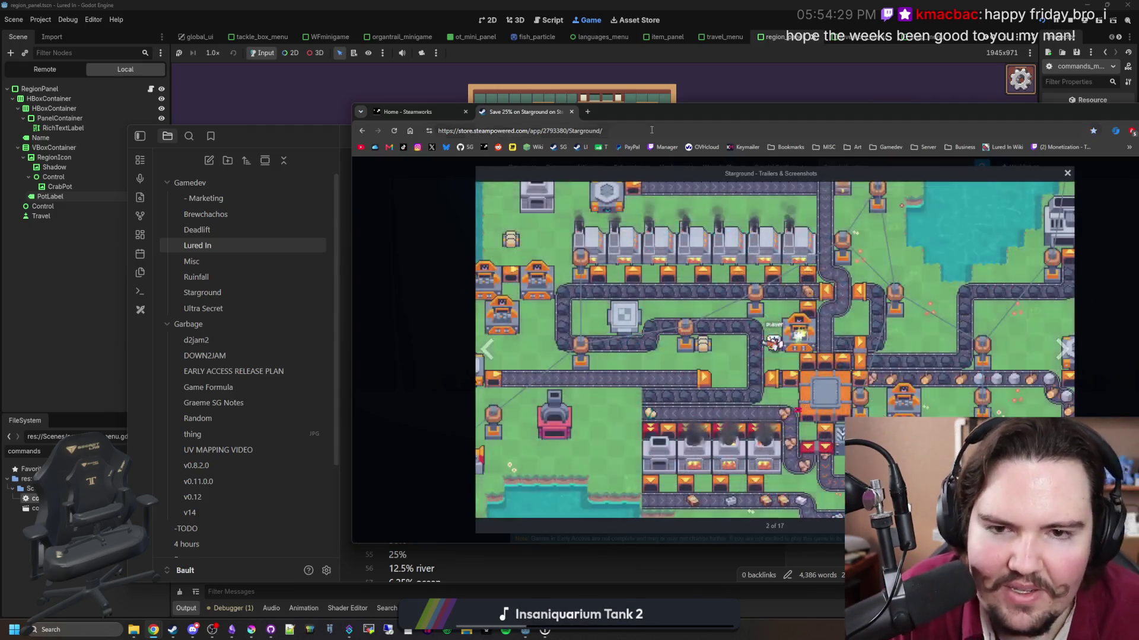
double_click(714, 118)
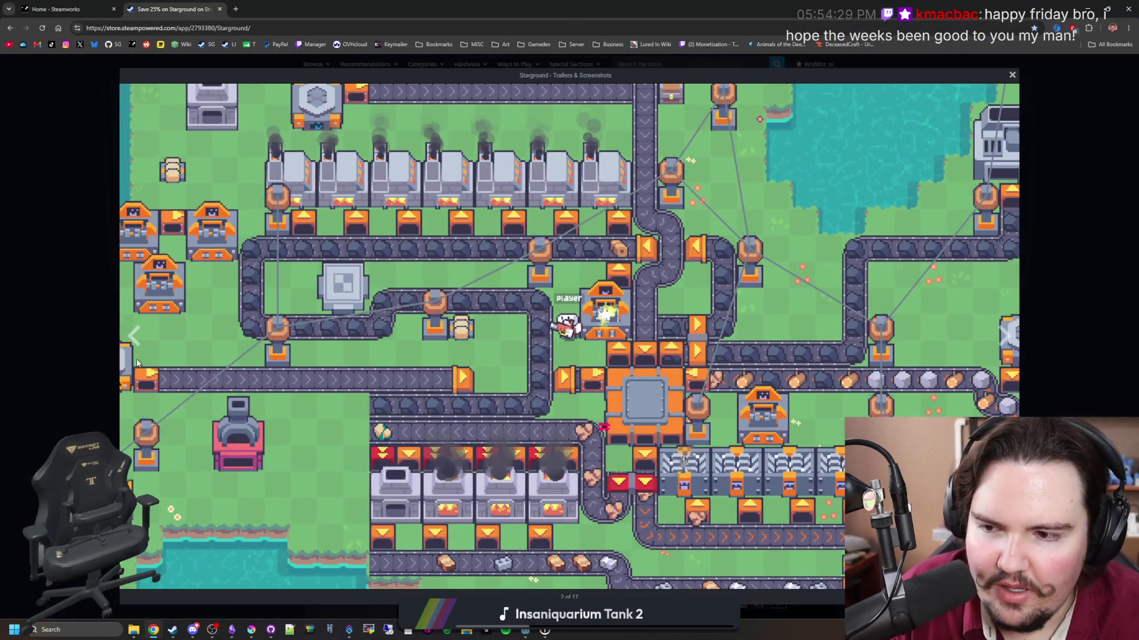
click(1008, 335)
click(1027, 318)
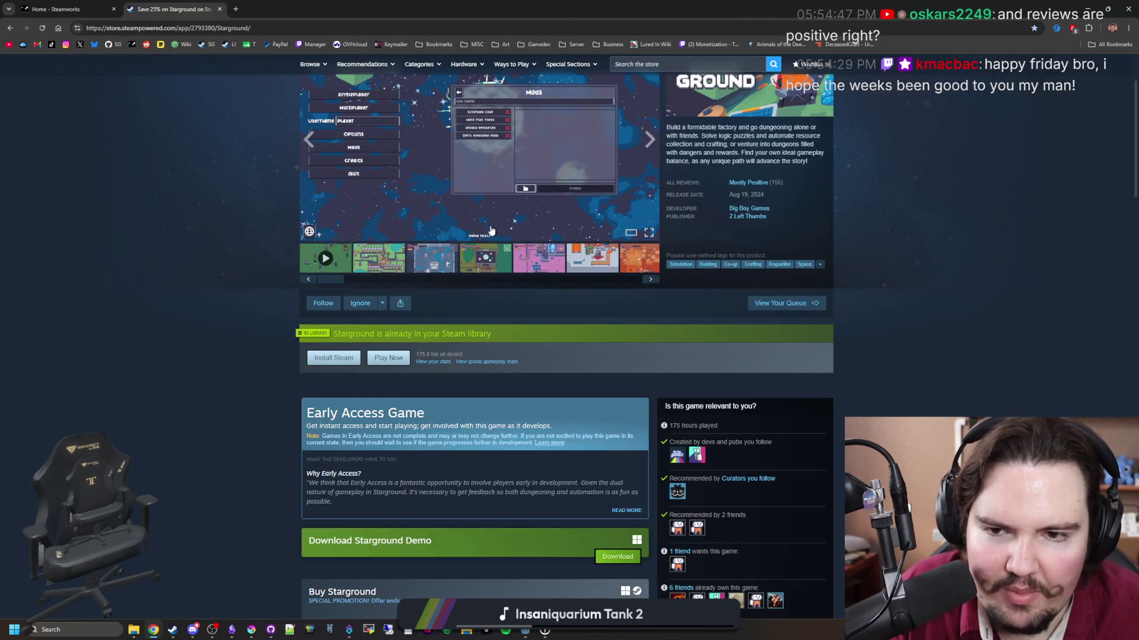
Cycle through all the Starground screenshots in the full-size viewer, then close it.
scroll(652, 350, up, 3)
click(514, 358)
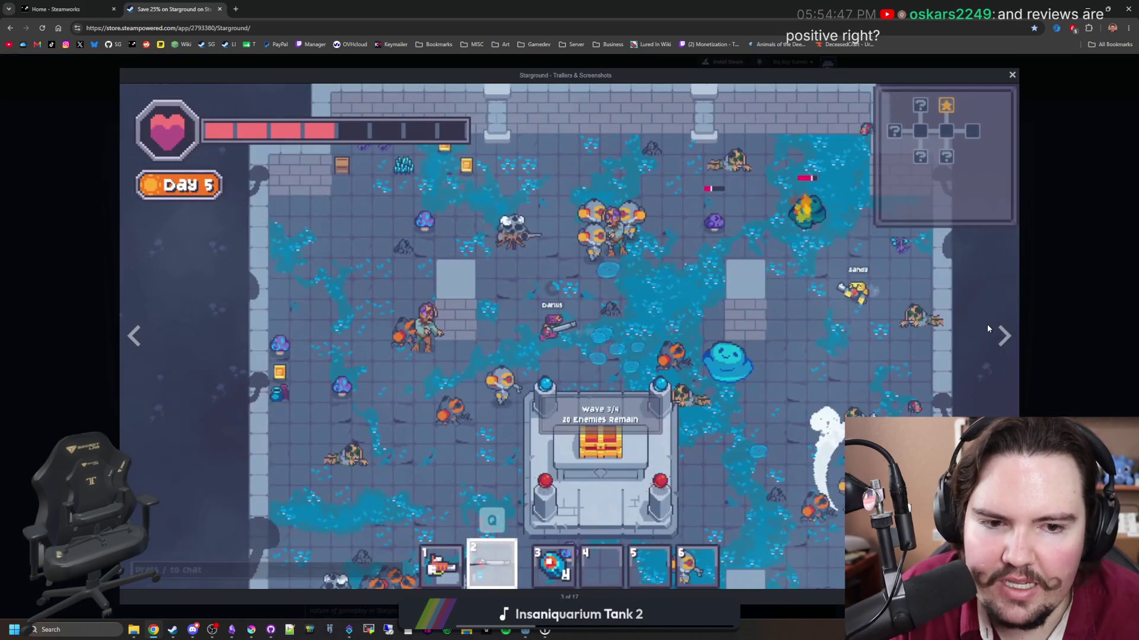
click(1008, 333)
click(1008, 333)
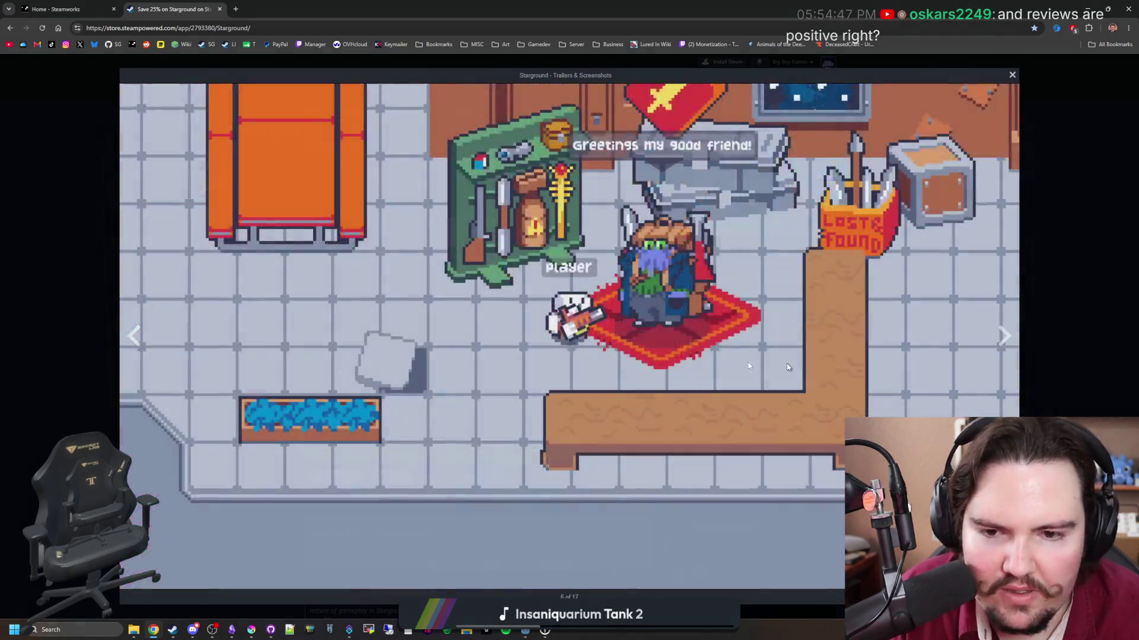
click(1001, 335)
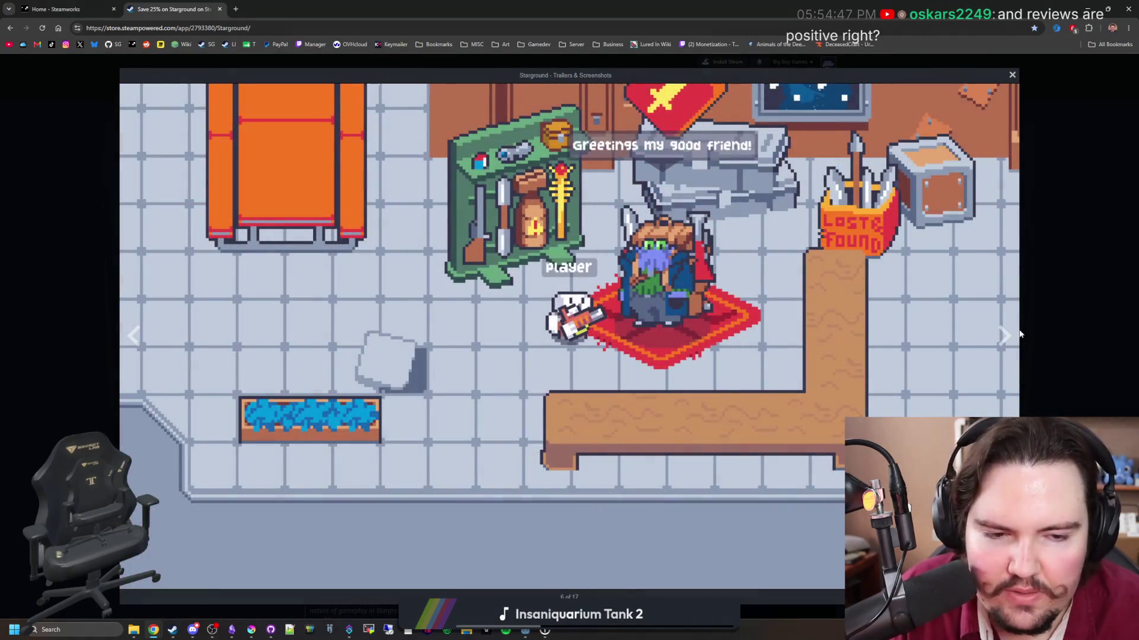
click(1003, 334)
click(1003, 333)
click(1003, 332)
click(1002, 332)
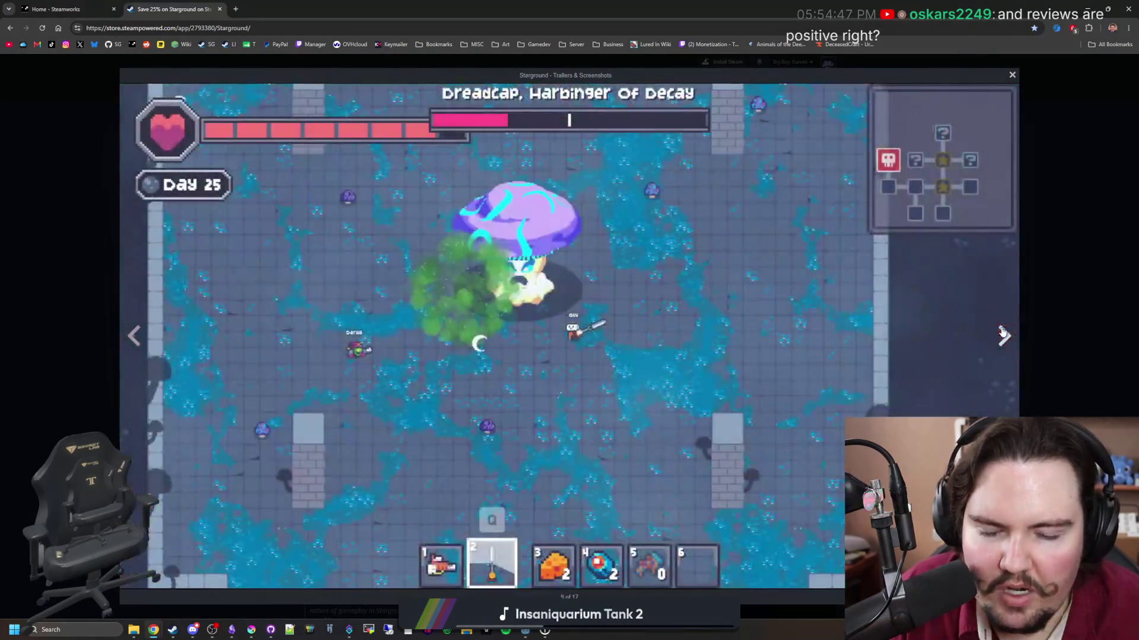
click(1002, 332)
click(1002, 332)
click(1002, 332)
click(1003, 332)
click(1002, 332)
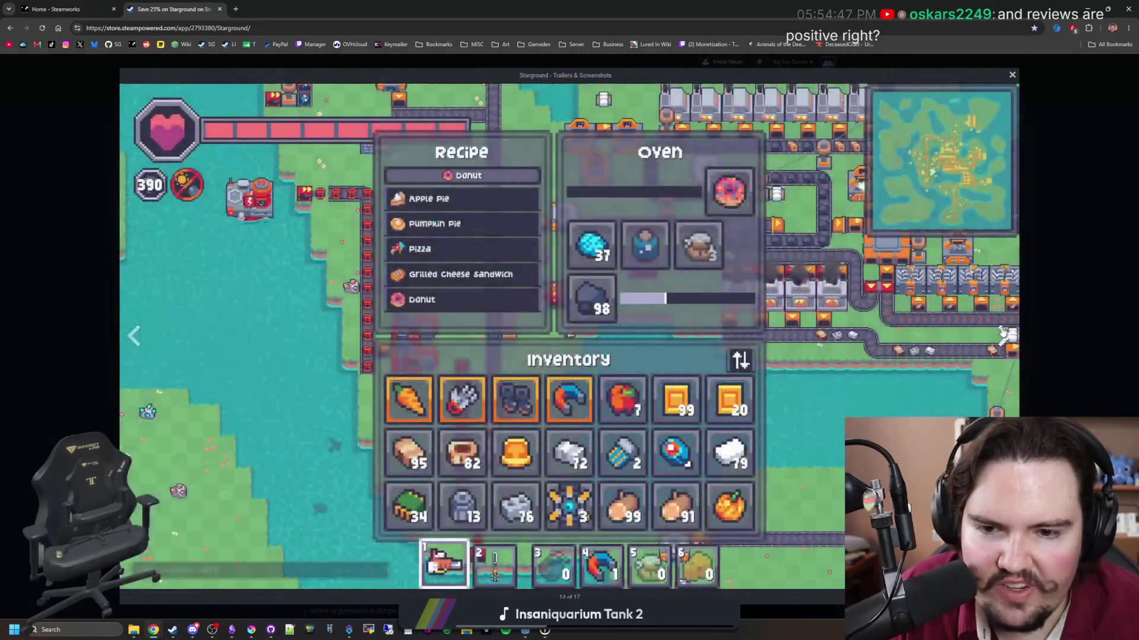
click(1002, 332)
click(1002, 332)
click(1002, 332)
click(1002, 332)
click(1002, 333)
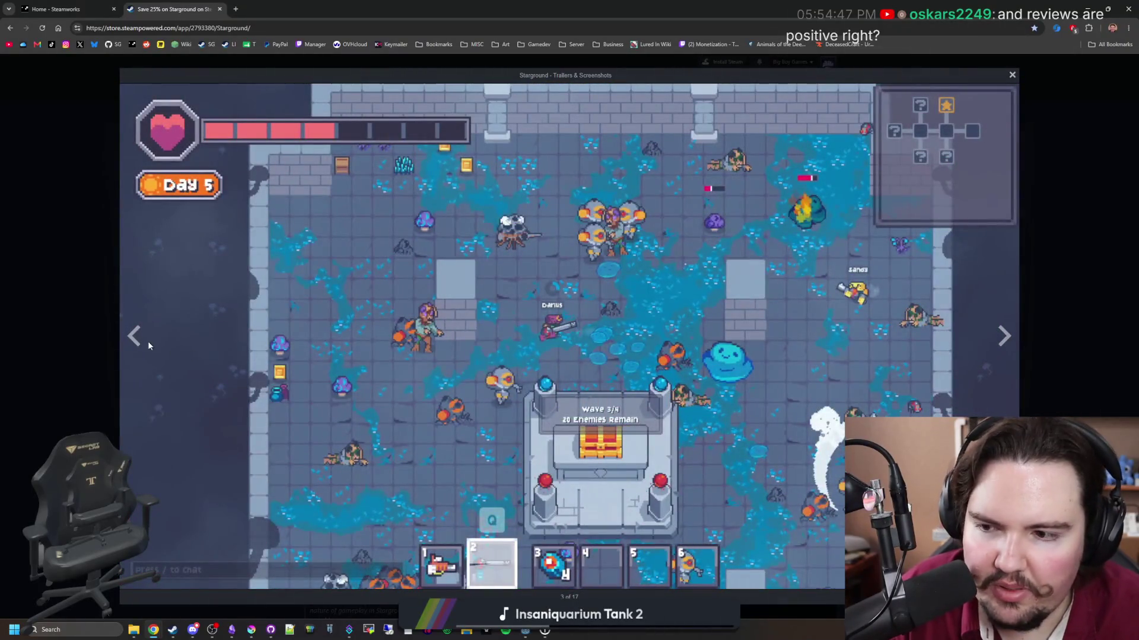
click(138, 337)
key(Escape)
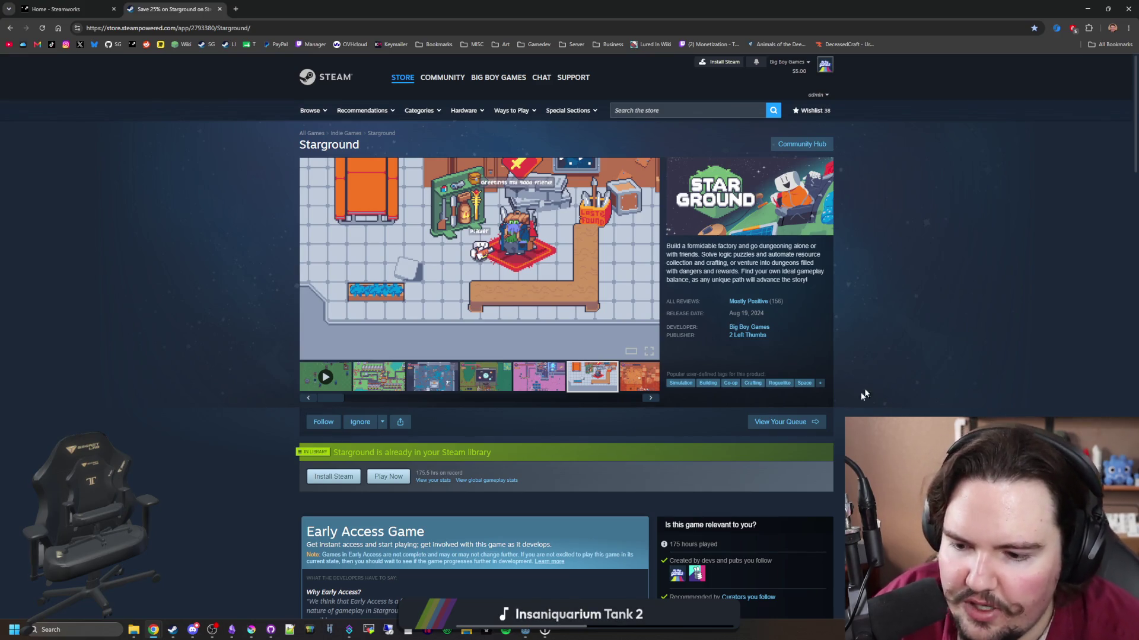
Bring Discord up on the SOLFALL #general channel and watch the eel video enlarged.
mouse_move(192, 629)
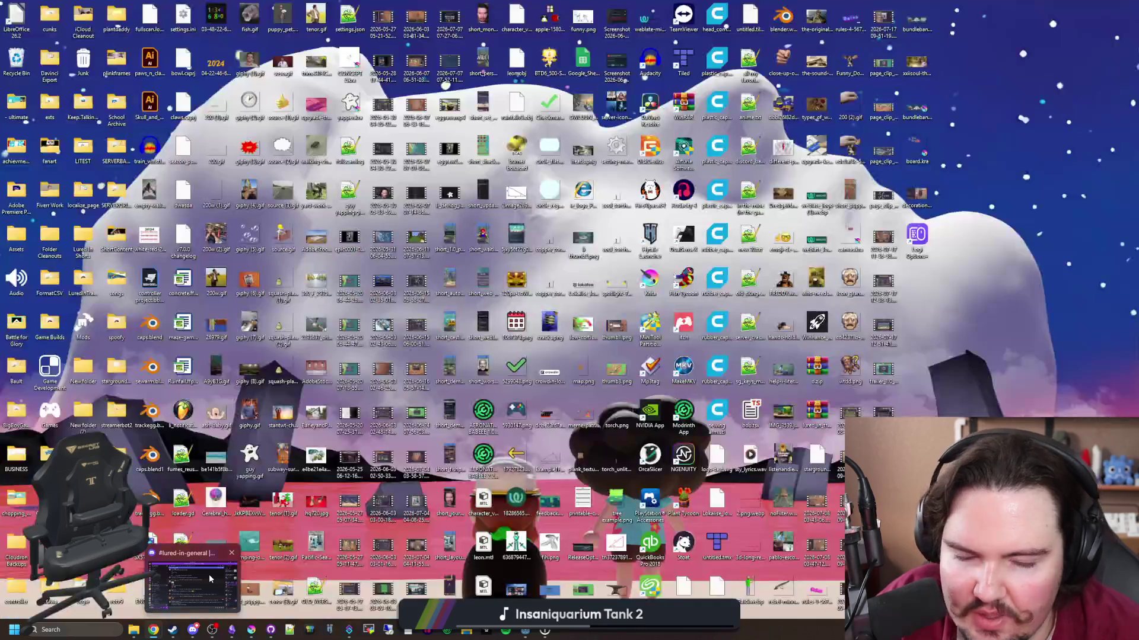
click(209, 574)
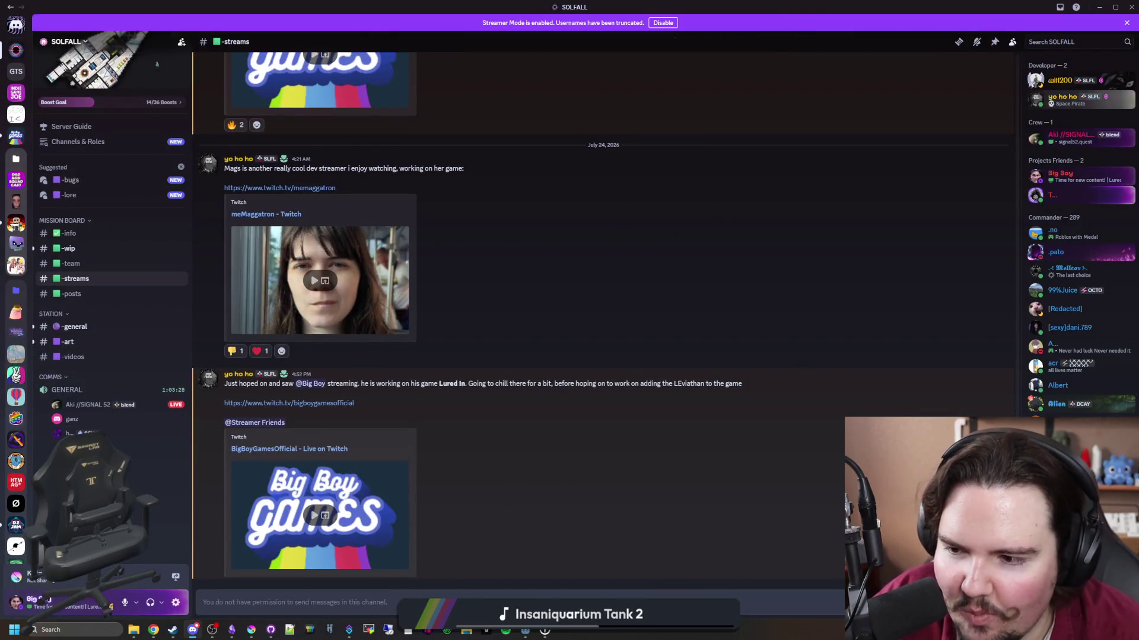
click(107, 333)
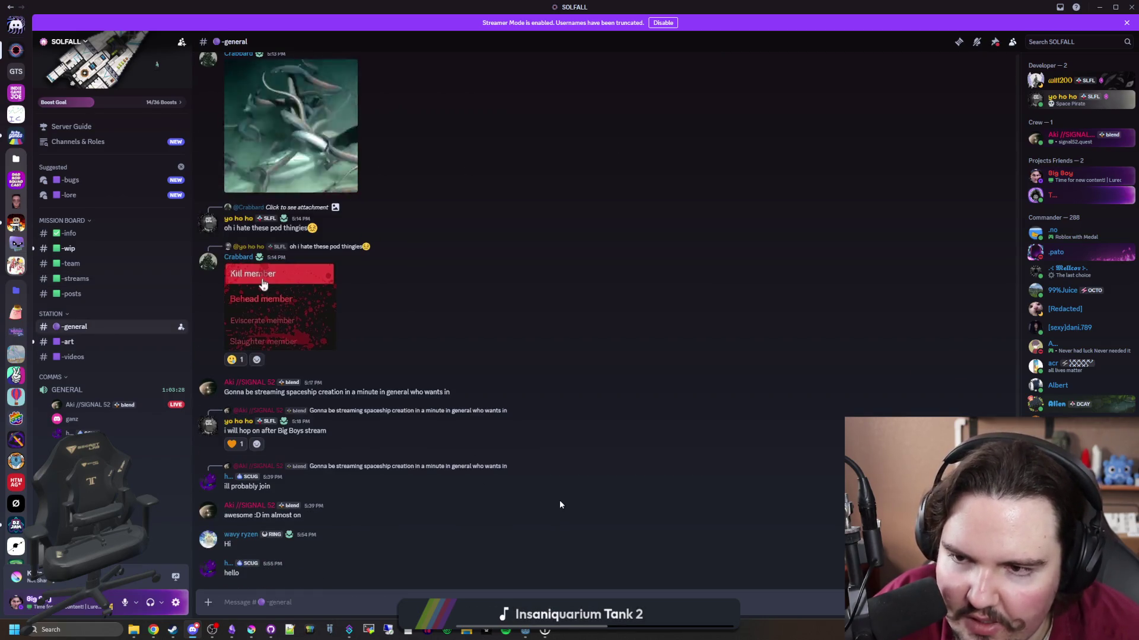
scroll(560, 500, up, 3)
click(286, 311)
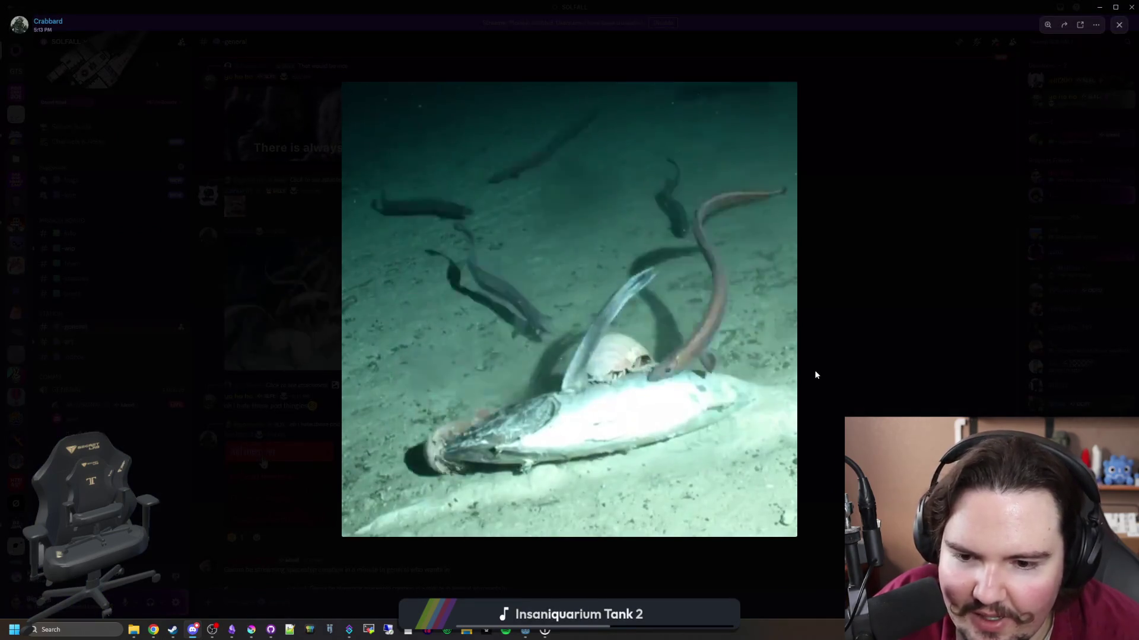
click(815, 374)
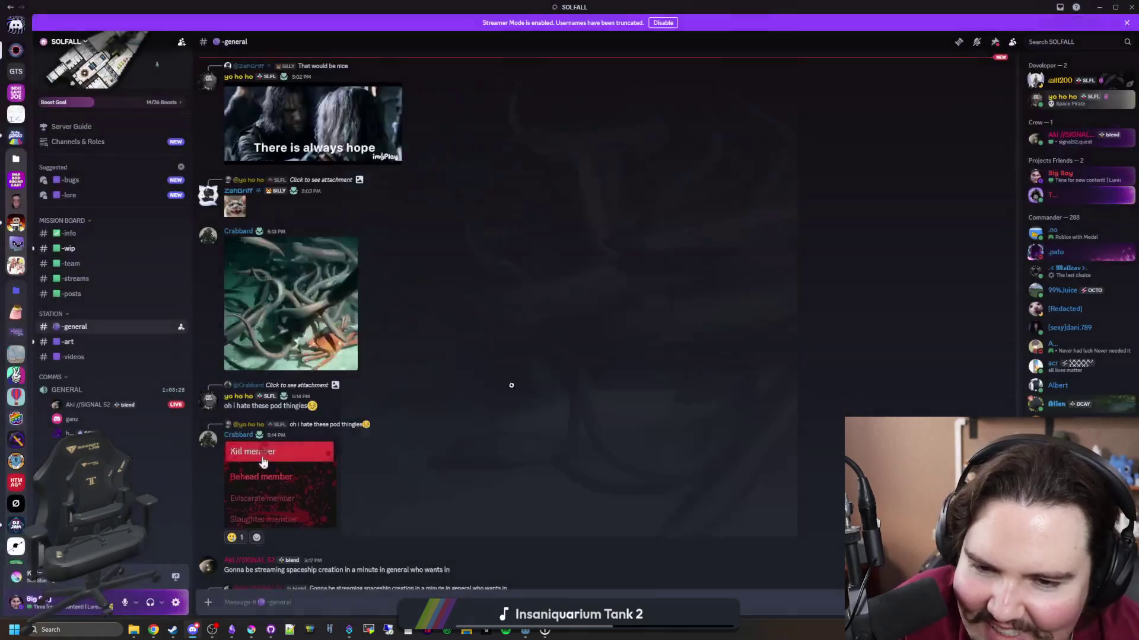
Scroll back through #general, open the SOLFALL server menu, then return to the browser.
scroll(473, 344, down, 3)
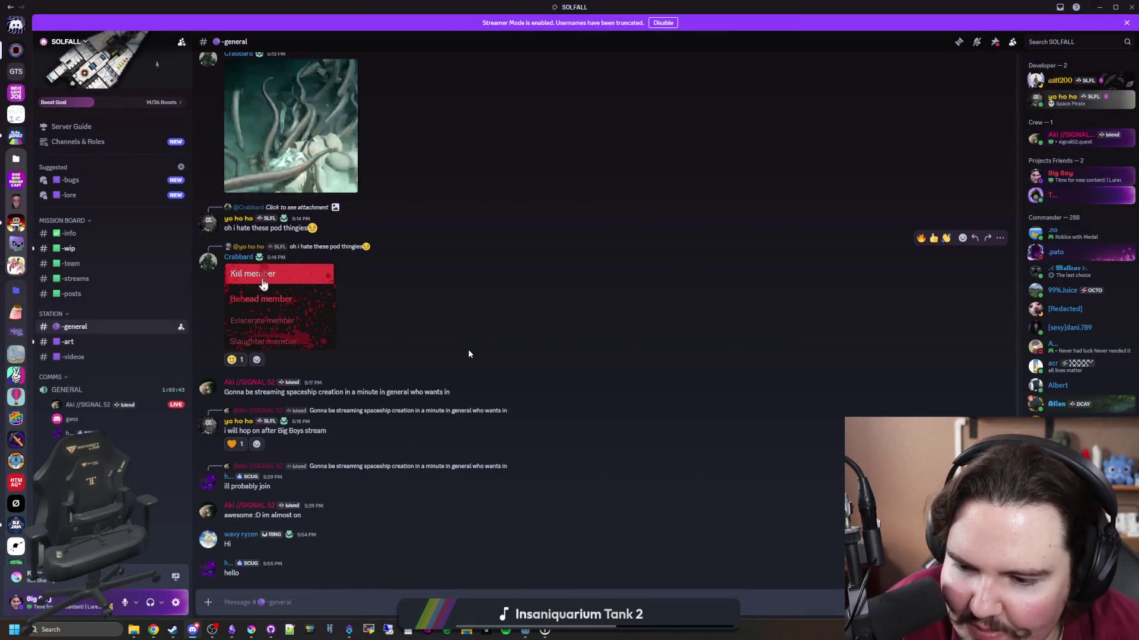
scroll(469, 353, up, 10)
scroll(468, 354, up, 10)
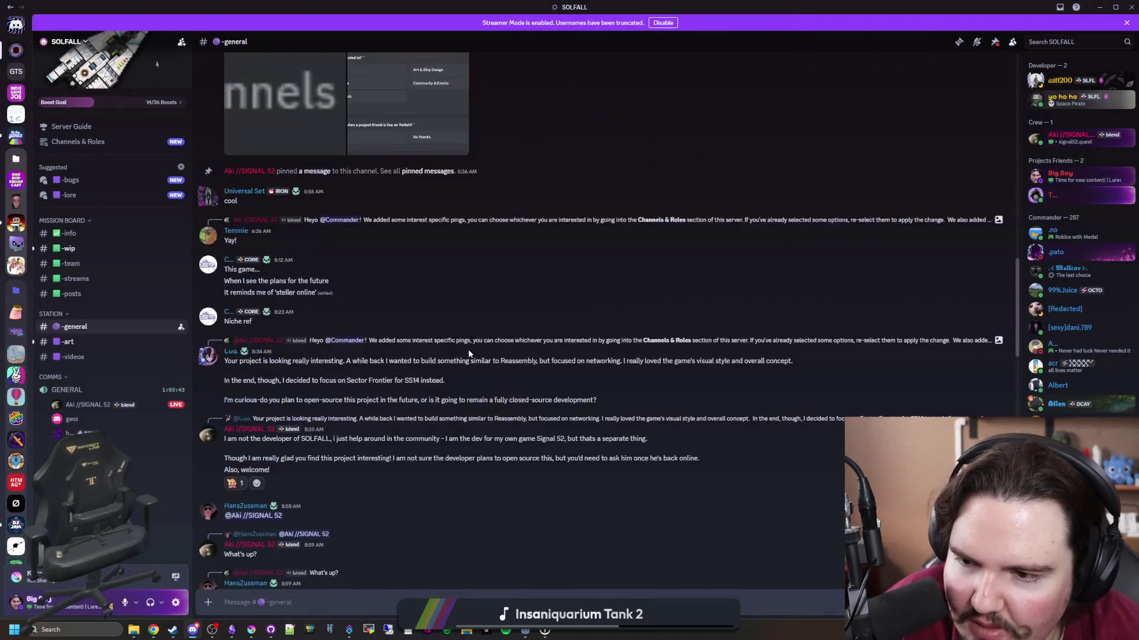
scroll(469, 355, up, 15)
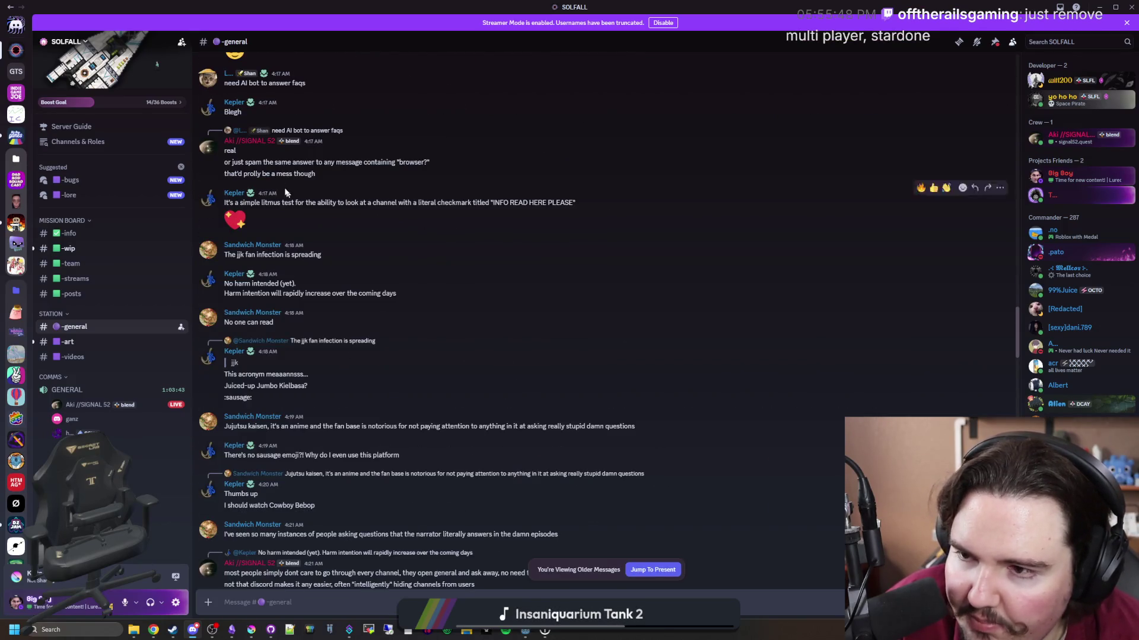
click(66, 41)
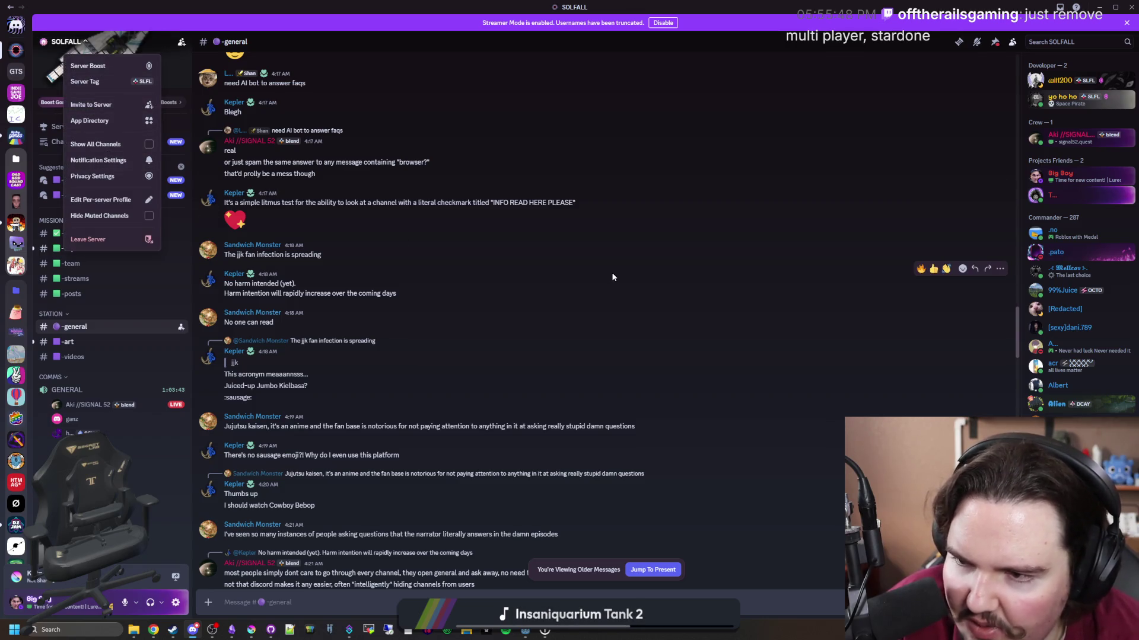
key(alt+Tab)
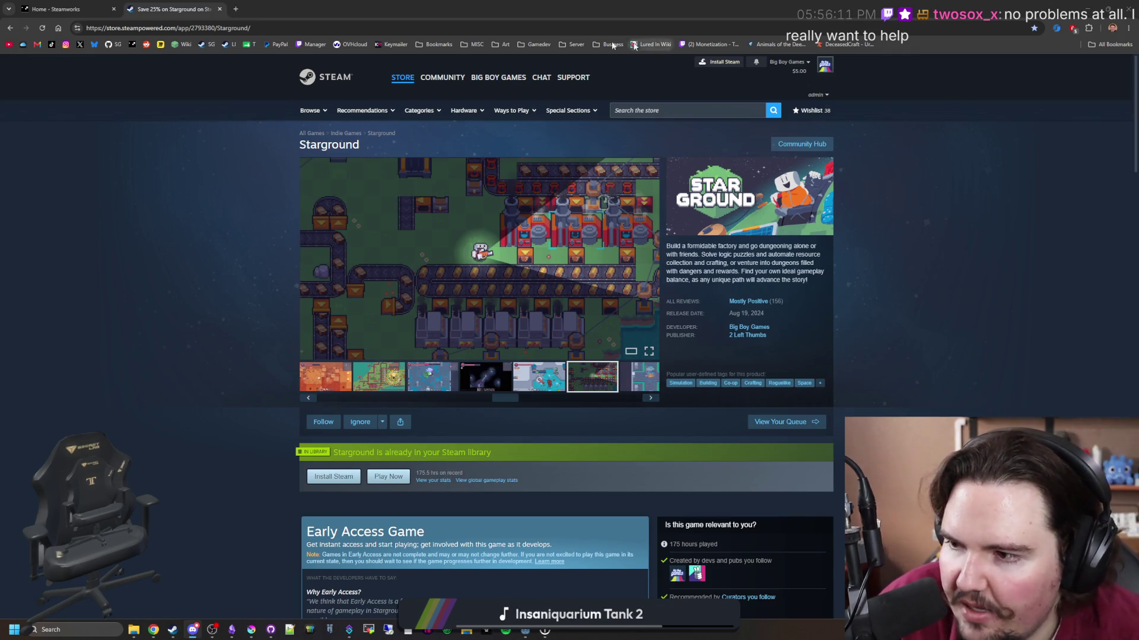
Search 'gmtk' in a new tab and open the GMTK Game Jam 2026 itch.io page past the content warning.
click(238, 5)
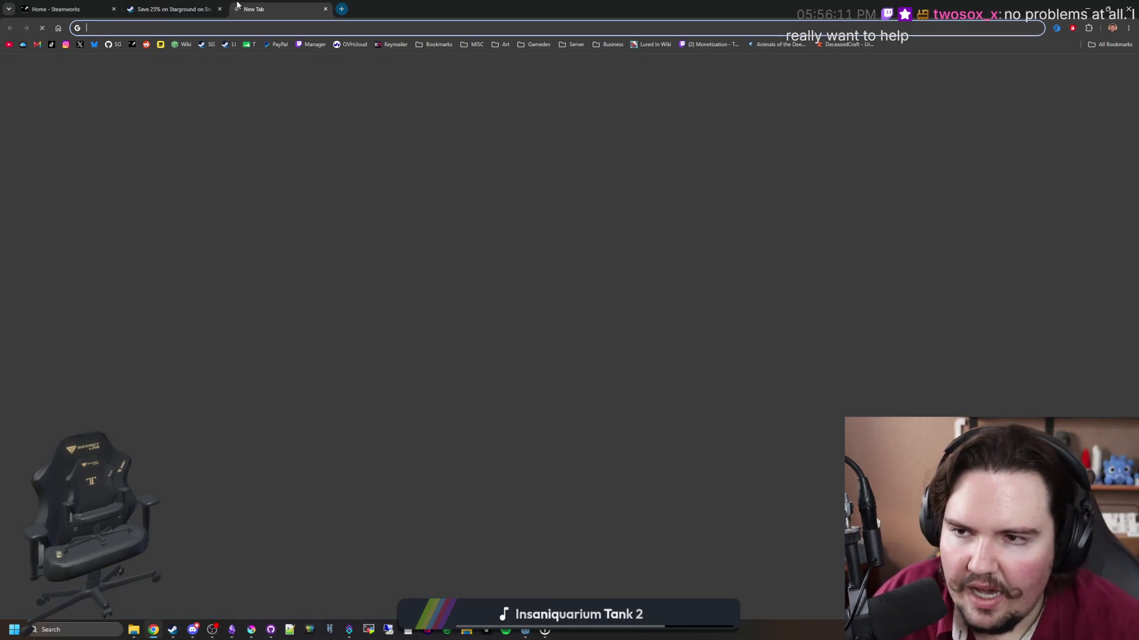
text(gmtk)
key(Return)
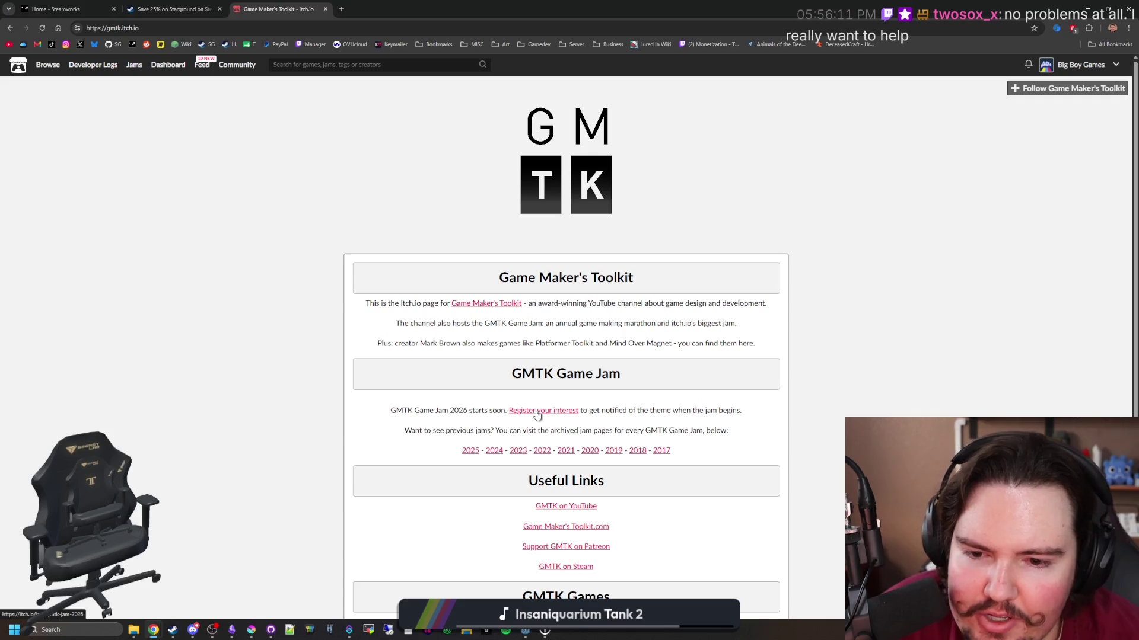
click(538, 414)
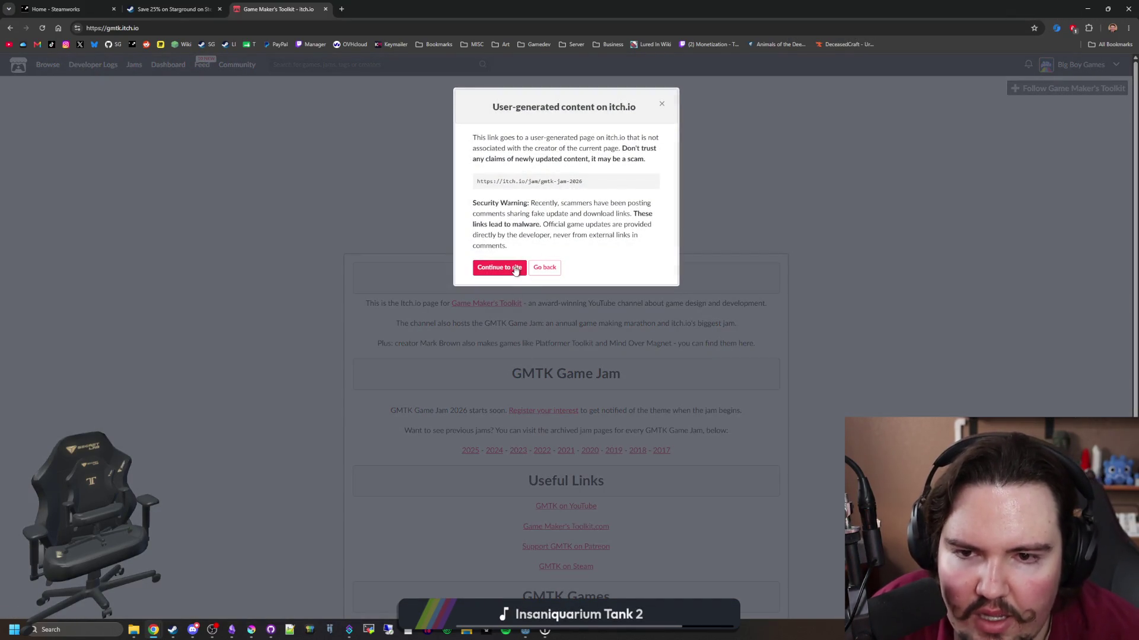
click(515, 269)
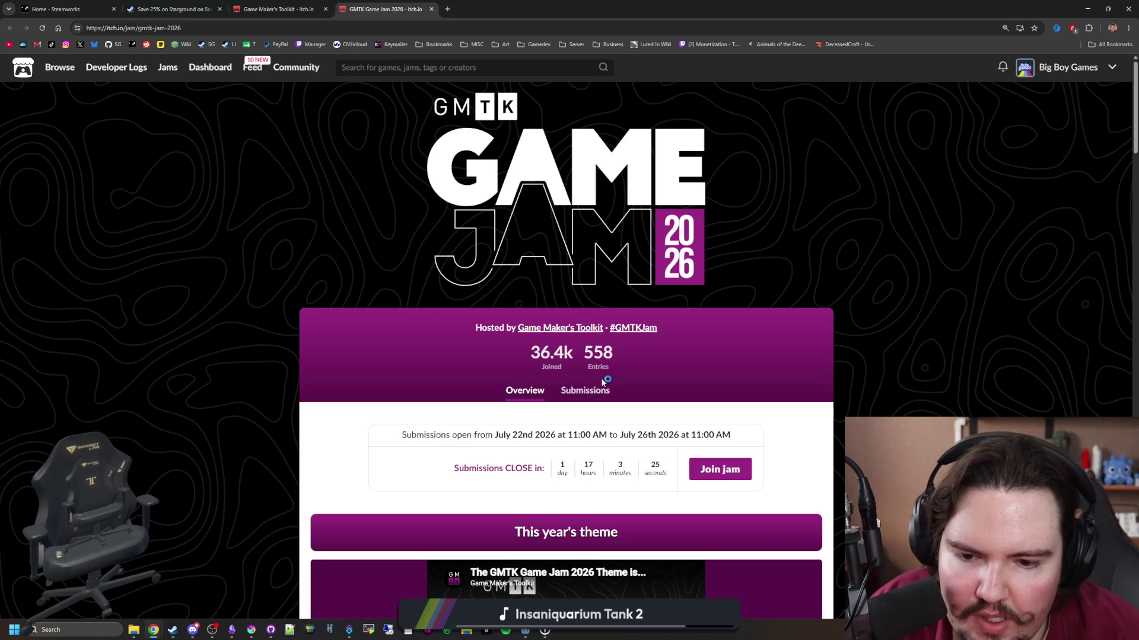
Scroll through the GMTK Game Jam 2026 page (36.4k joined, 558 entries), then load the Lured In store page.
scroll(602, 380, down, 10)
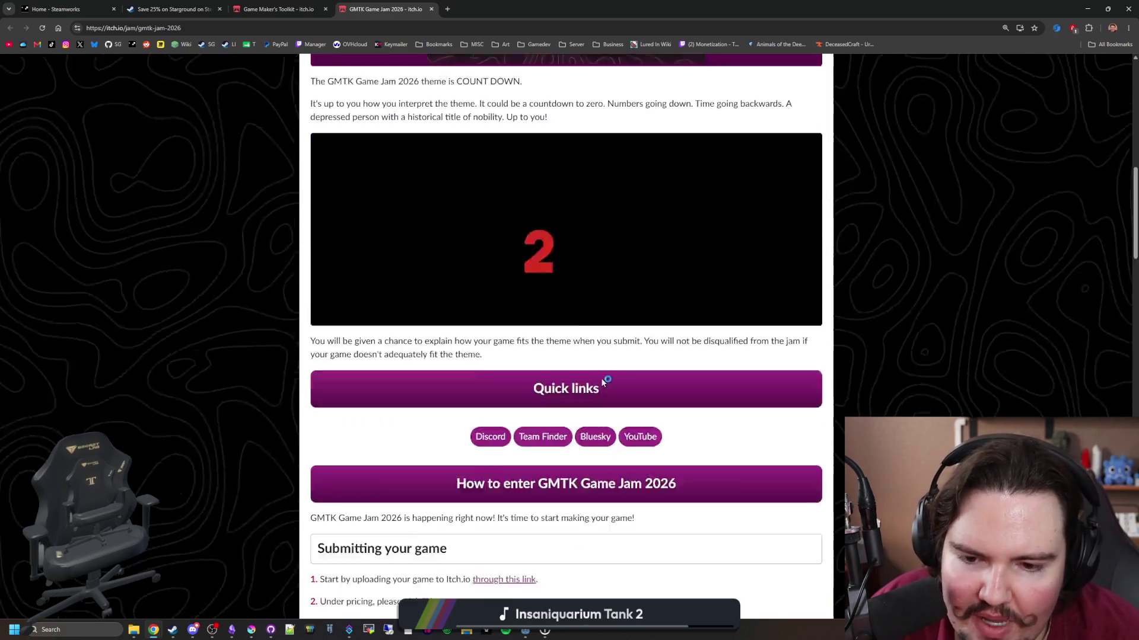
scroll(602, 381, down, 8)
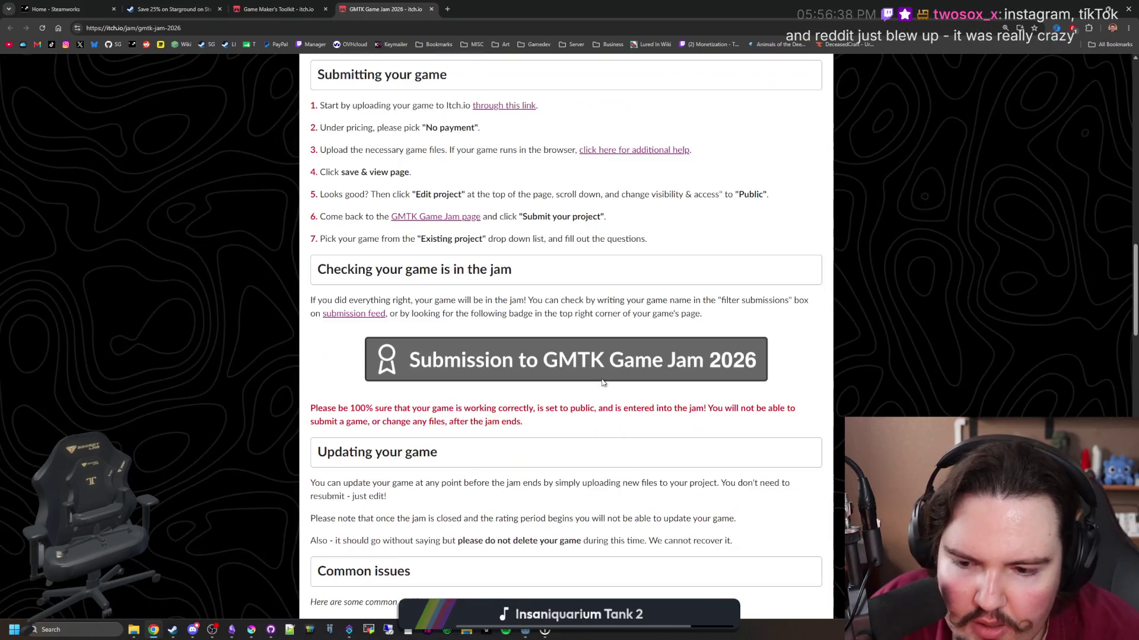
scroll(608, 371, down, 15)
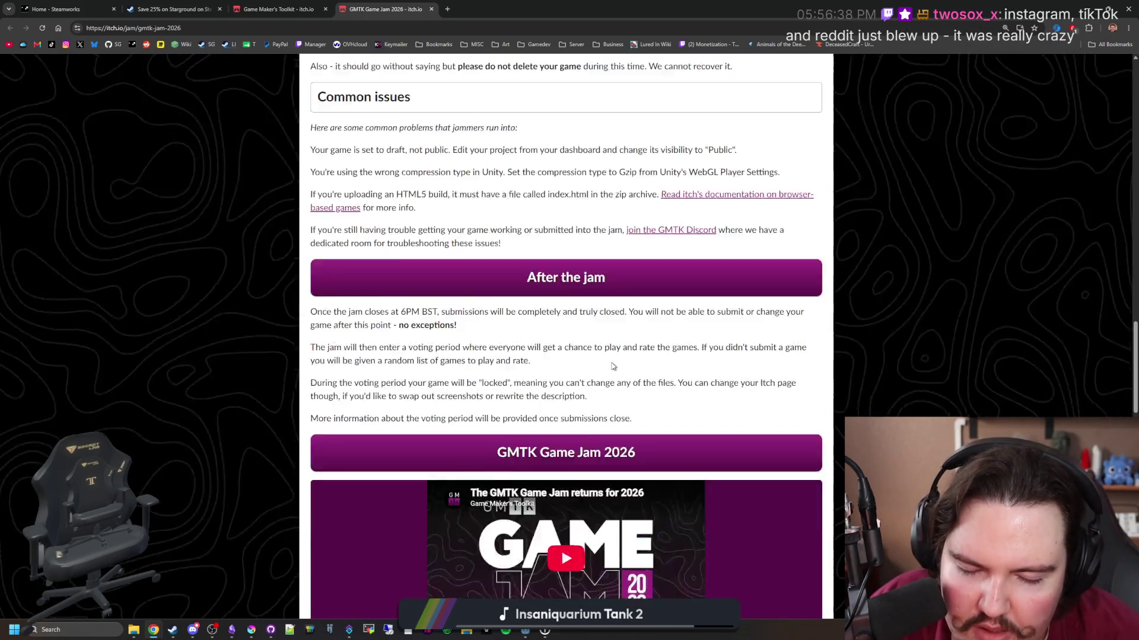
scroll(613, 365, down, 8)
scroll(612, 366, up, 20)
scroll(613, 366, down, 12)
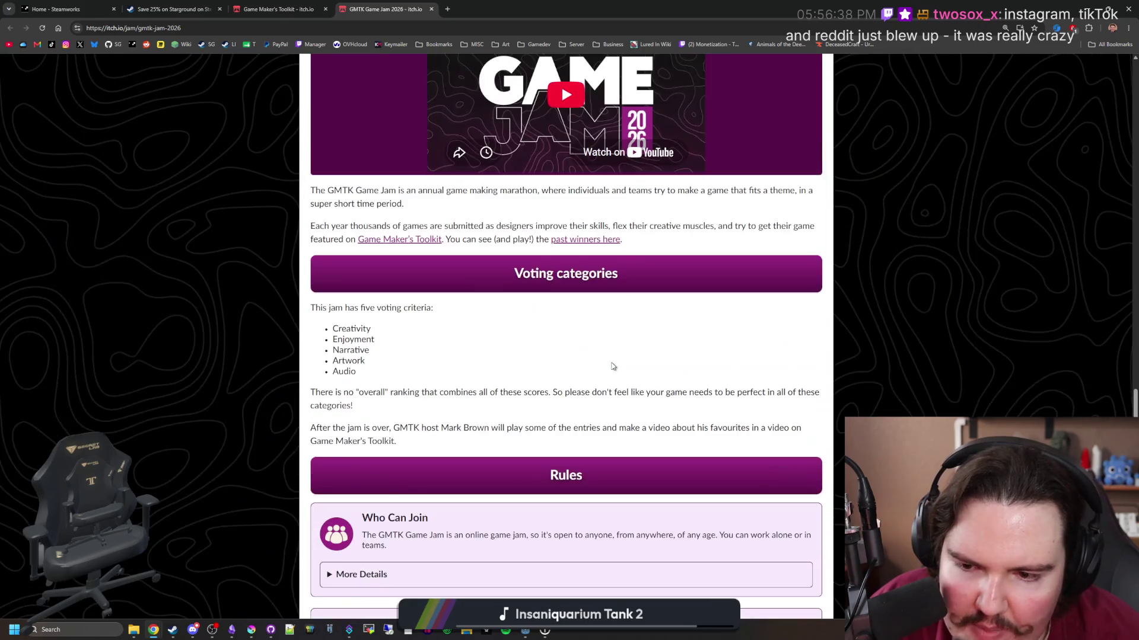
scroll(613, 366, down, 5)
scroll(569, 363, up, 20)
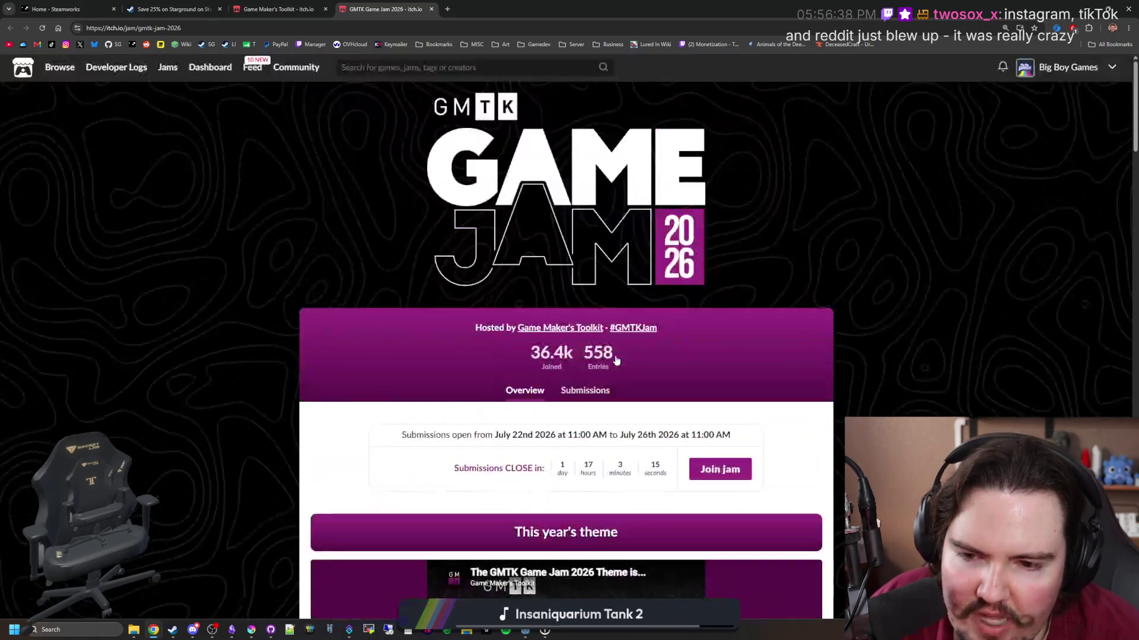
scroll(525, 359, down, 2)
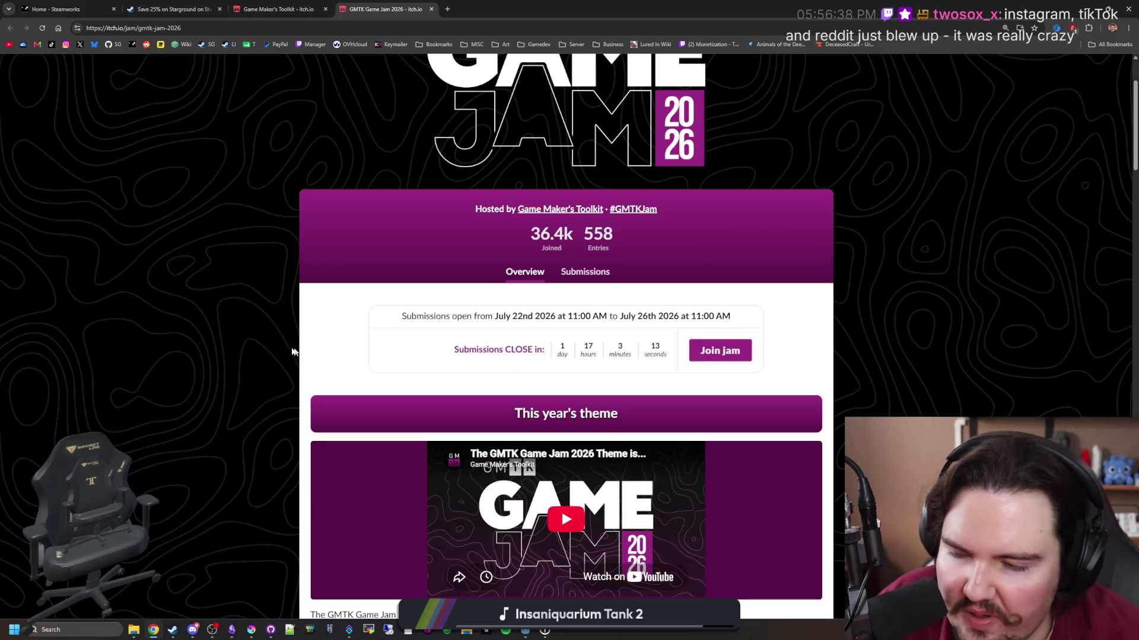
scroll(329, 325, up, 2)
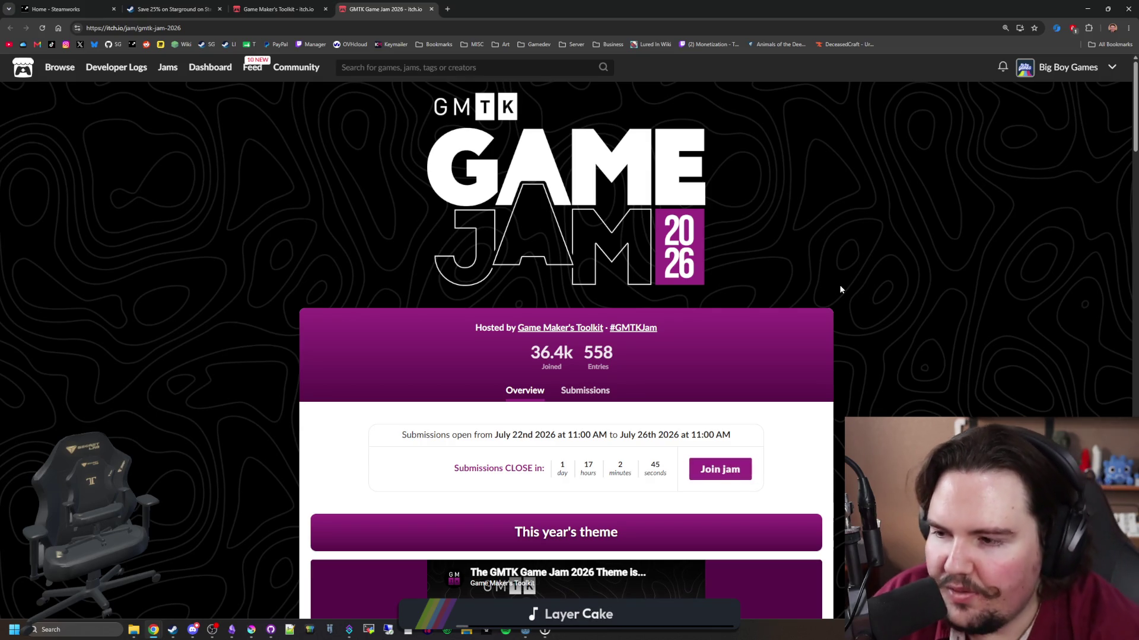
click(228, 44)
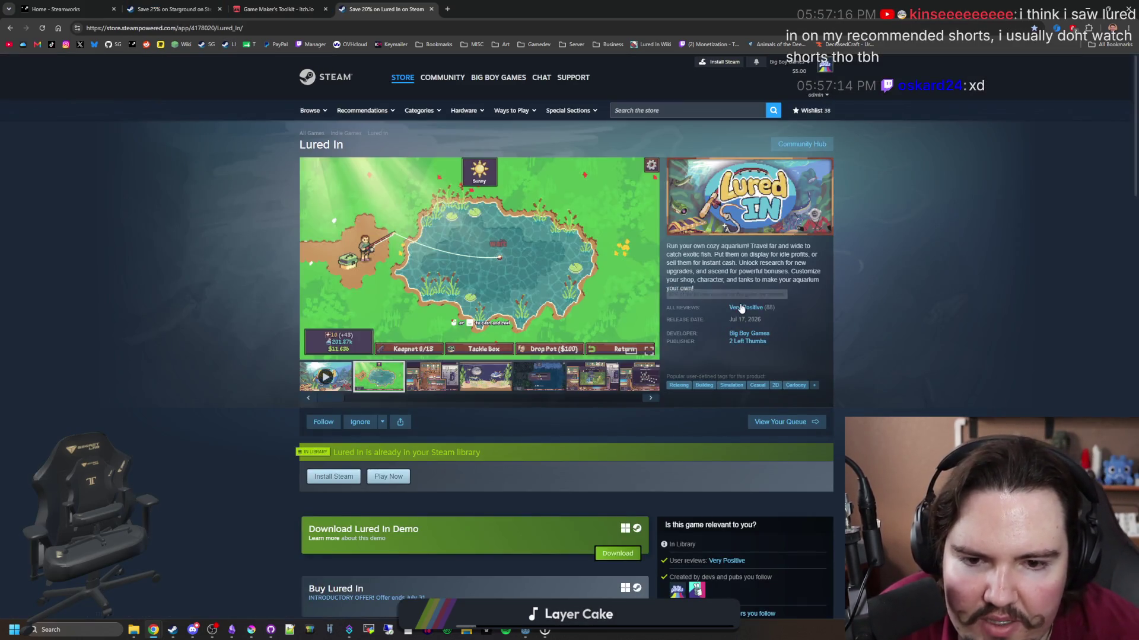
Look over the Lured In store page's Very Positive reviews, live broadcast and gallery, then return to the notes.
scroll(745, 308, down, 2)
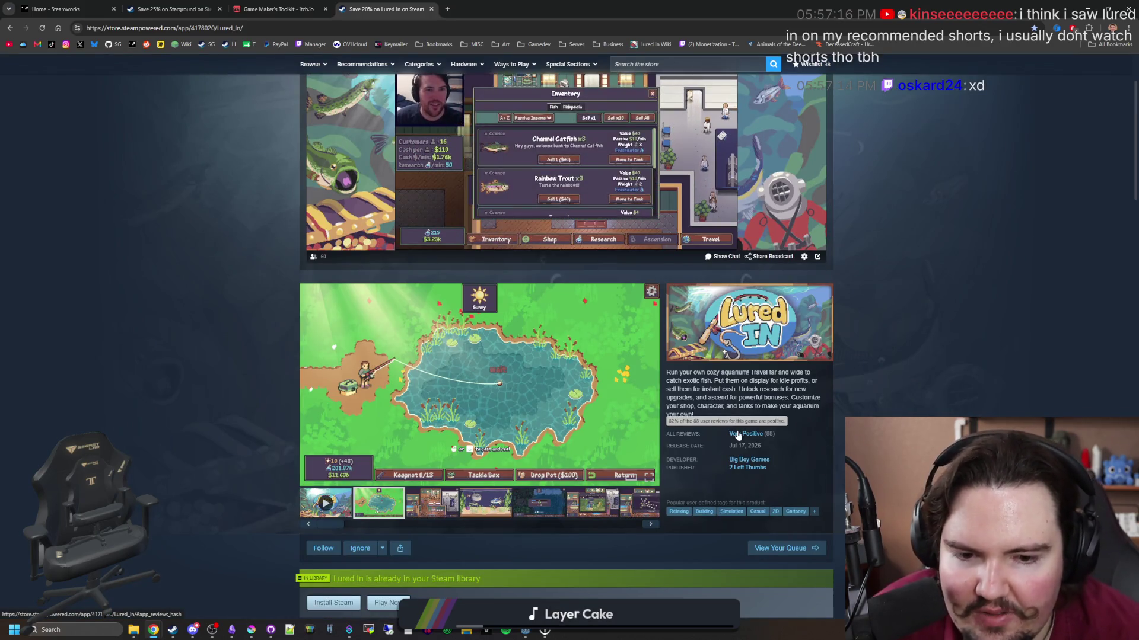
scroll(738, 436, up, 2)
scroll(779, 413, down, 3)
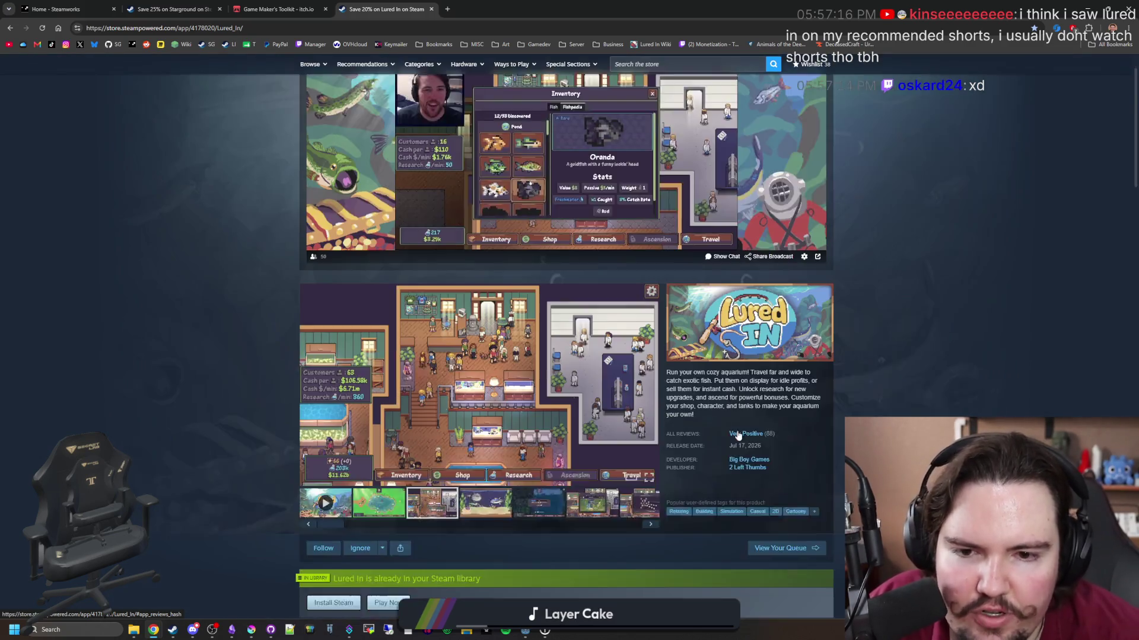
scroll(878, 375, up, 3)
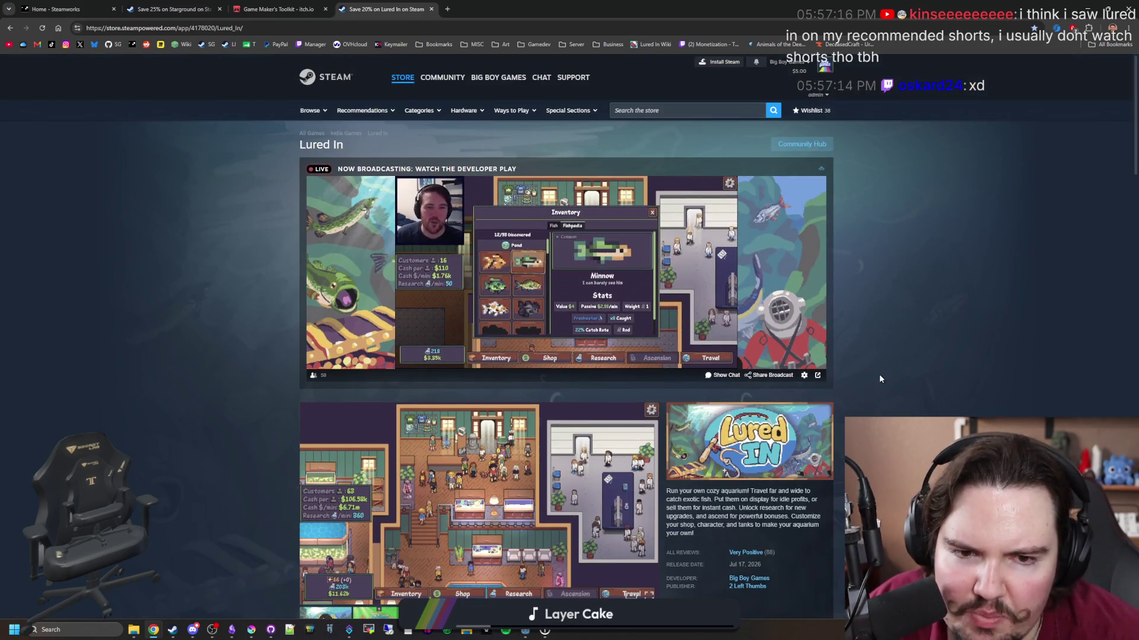
scroll(879, 375, down, 3)
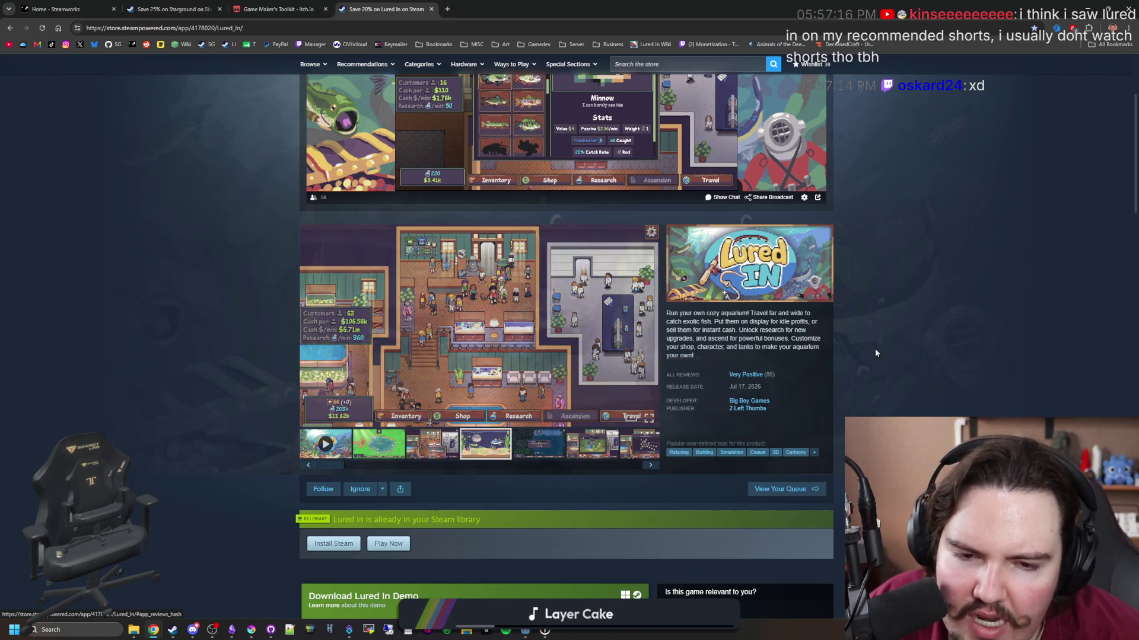
scroll(874, 348, up, 3)
scroll(859, 365, down, 1)
scroll(801, 391, down, 1)
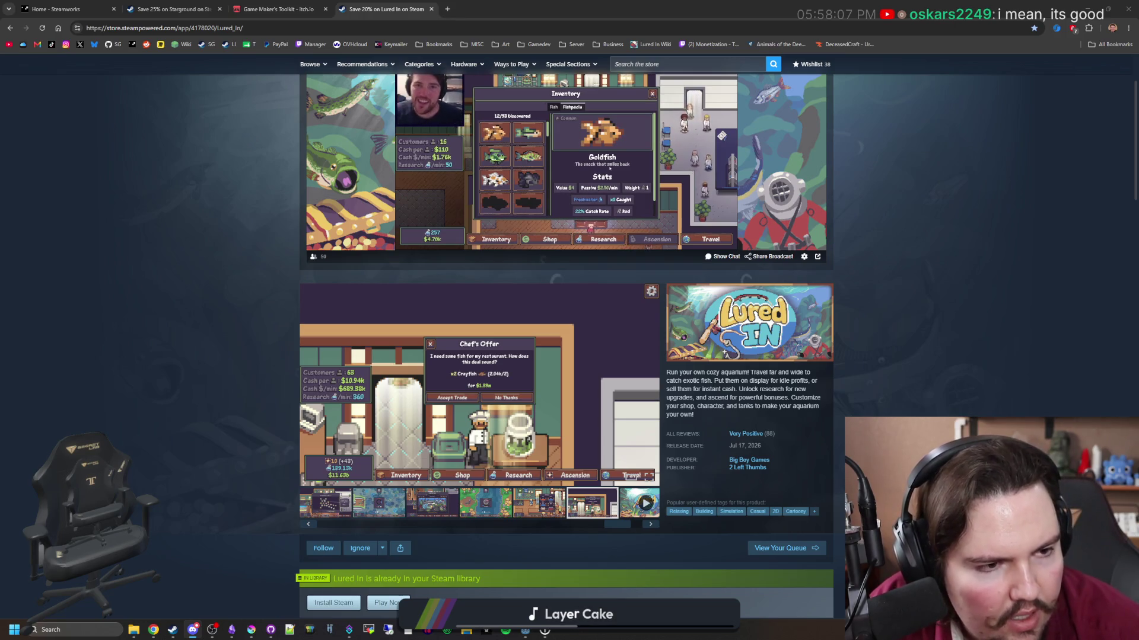
key(alt+Tab)
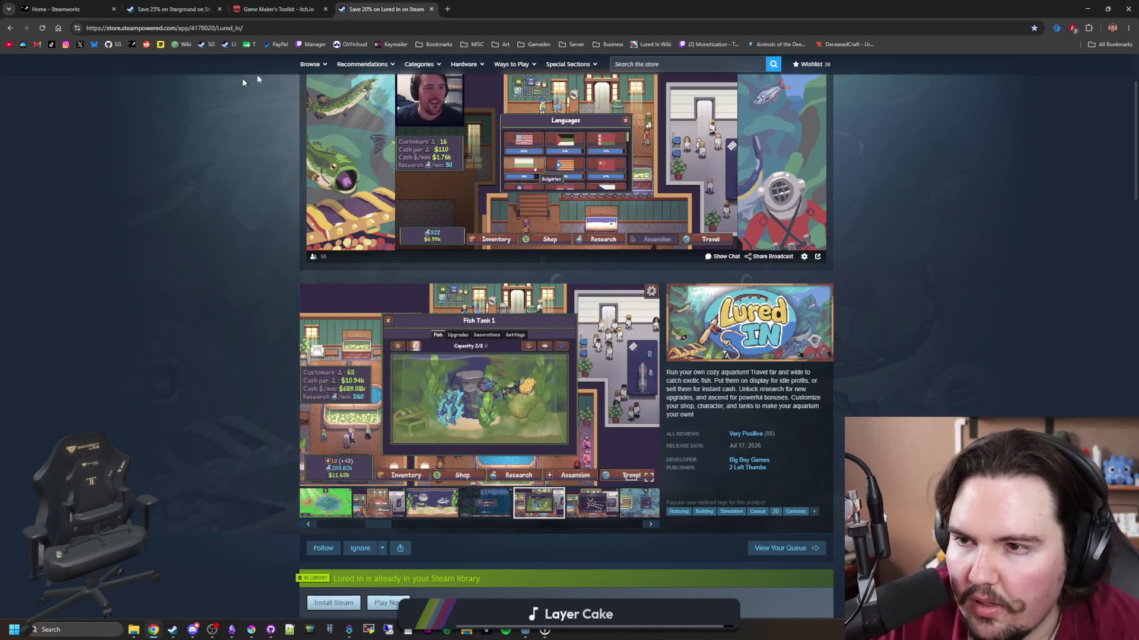
key(alt+Tab)
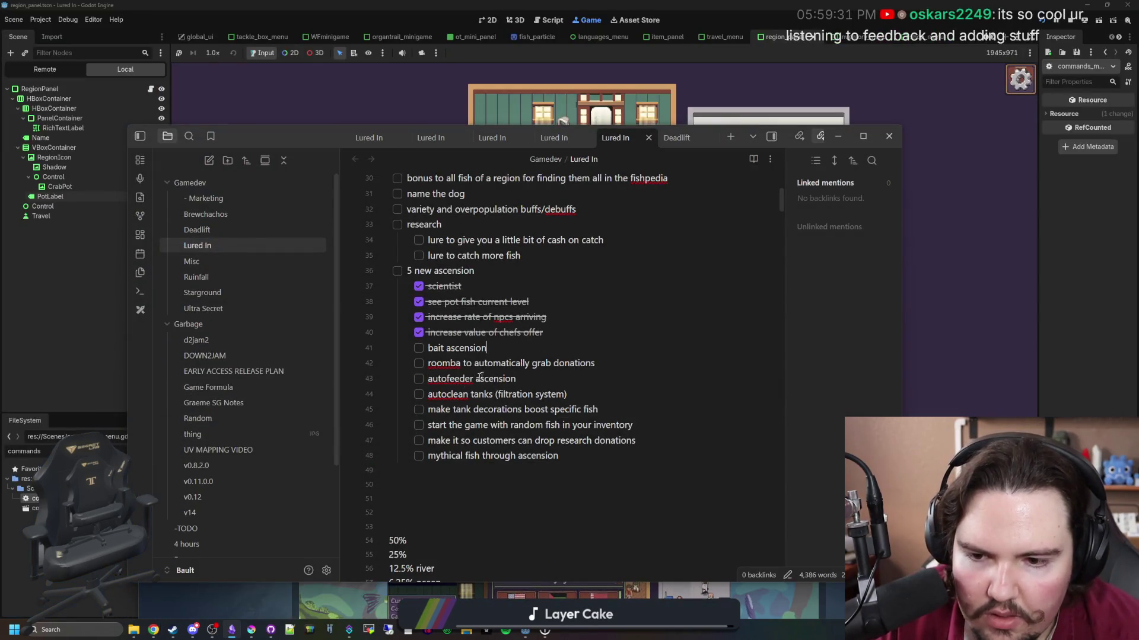
Check the autofeeder and mythical fish ascension lines in the Lured In note, then open a new browser window.
click(535, 375)
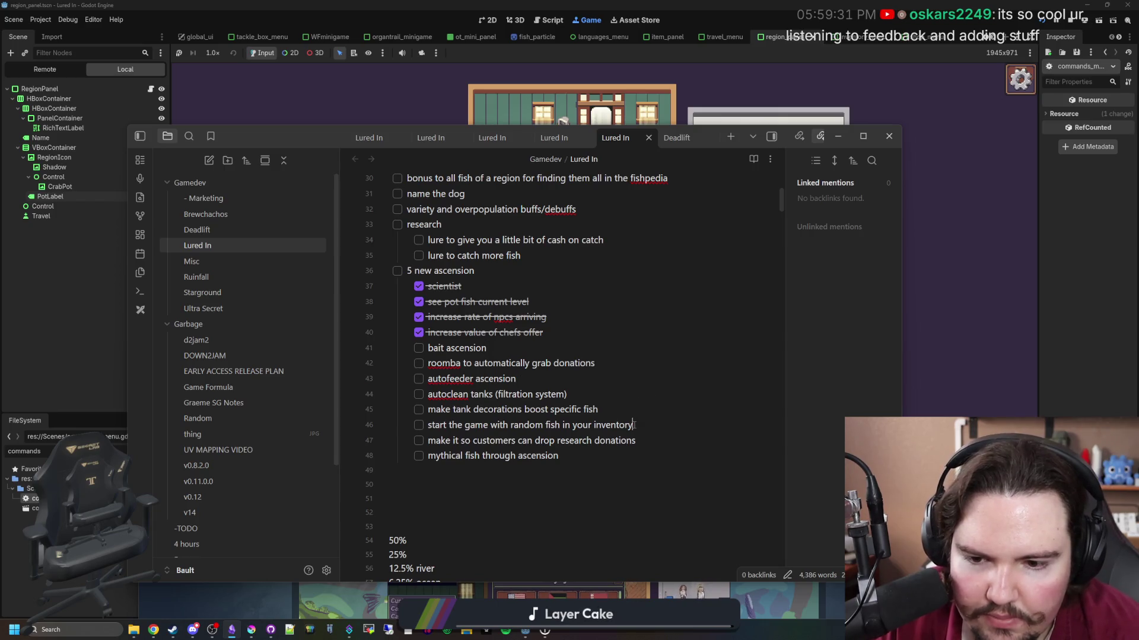
click(598, 455)
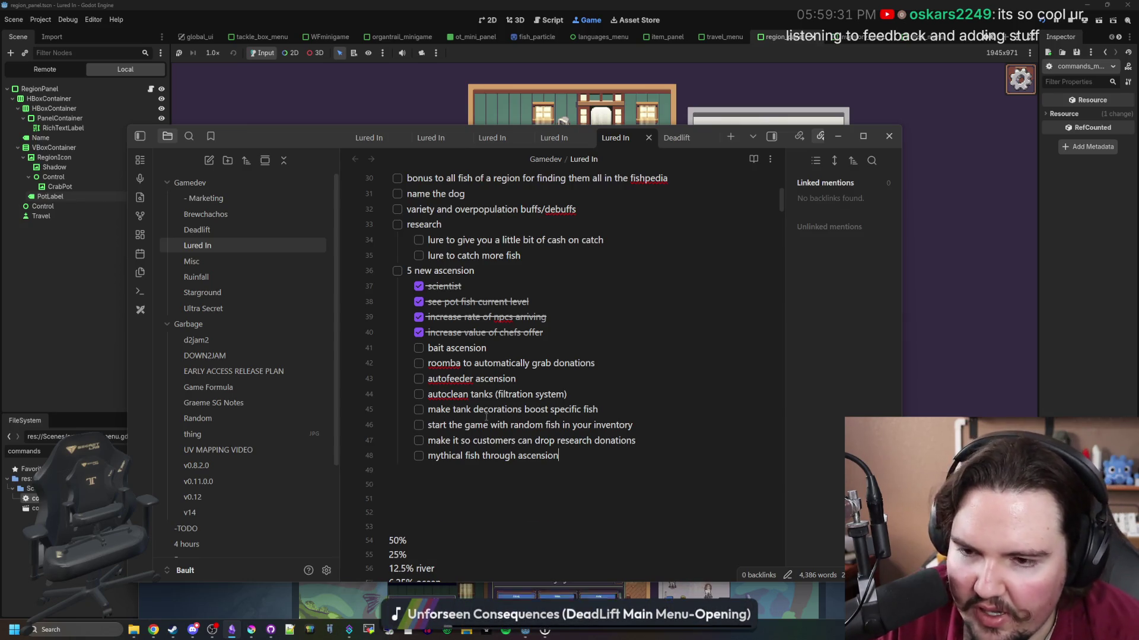
scroll(486, 417, up, 7)
scroll(436, 446, down, 3)
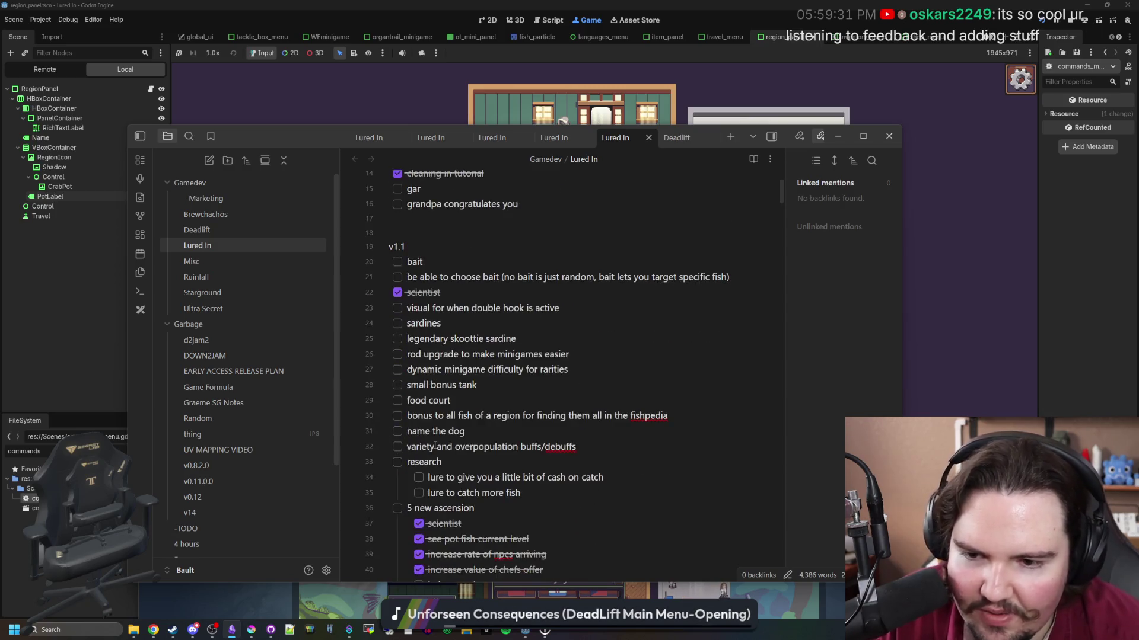
scroll(551, 405, down, 4)
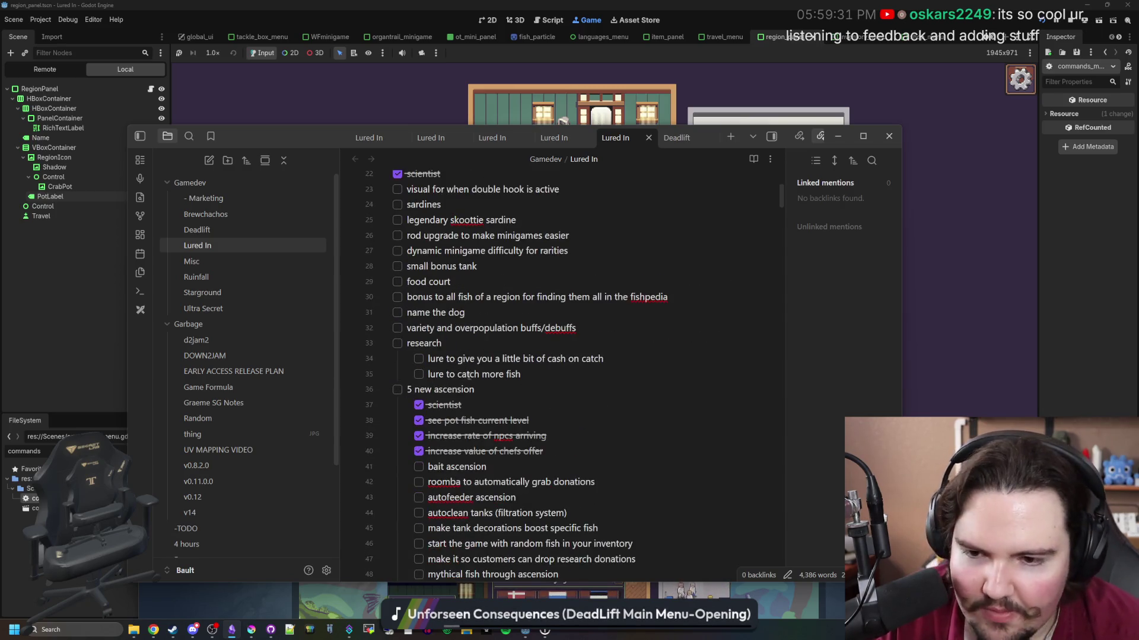
key(alt+Tab)
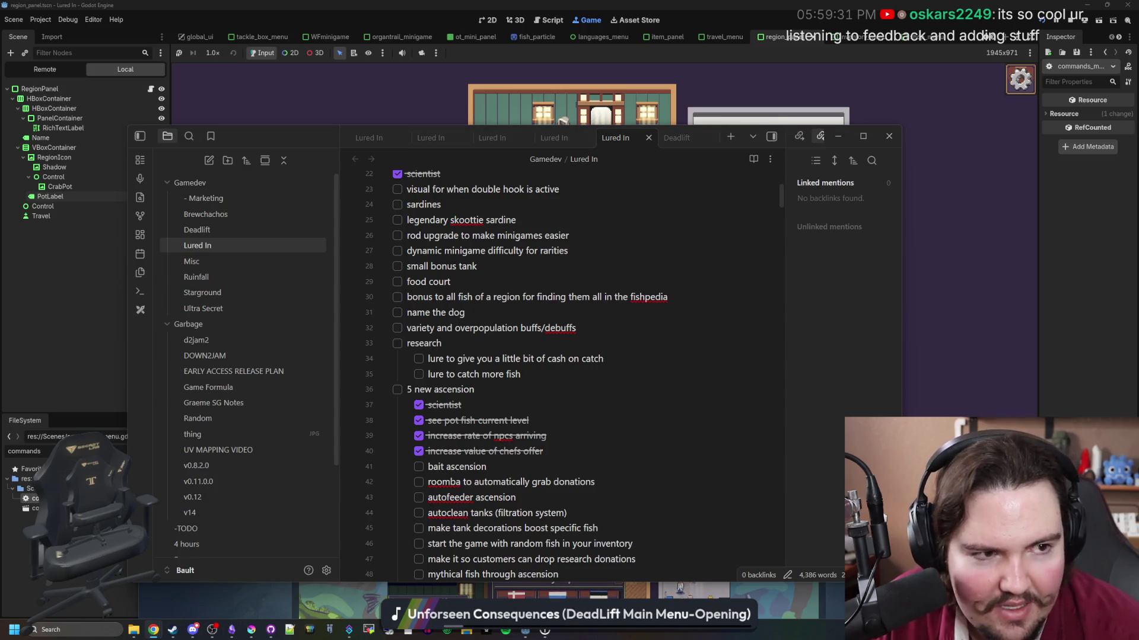
key(ctrl+n)
Load store.steampowered.com/app/4178020/Lured_In/ in the new window, pause the developer broadcast and hide its chat.
text(store.steampowered.com/app/4178020/Lured_In/)
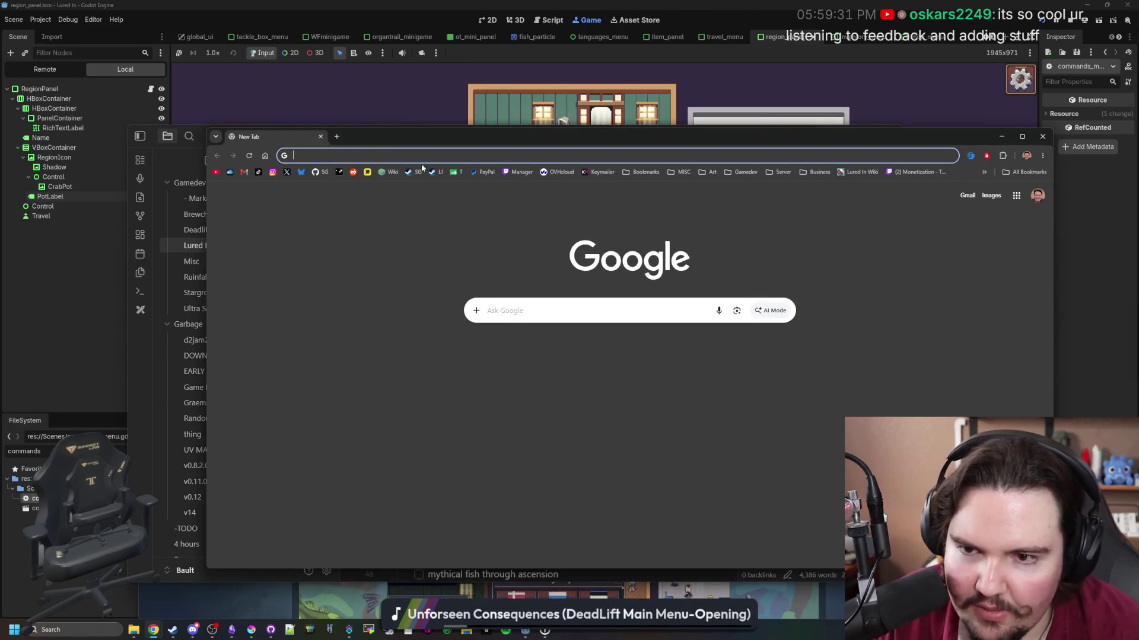
key(Return)
drag(458, 144, 412, 96)
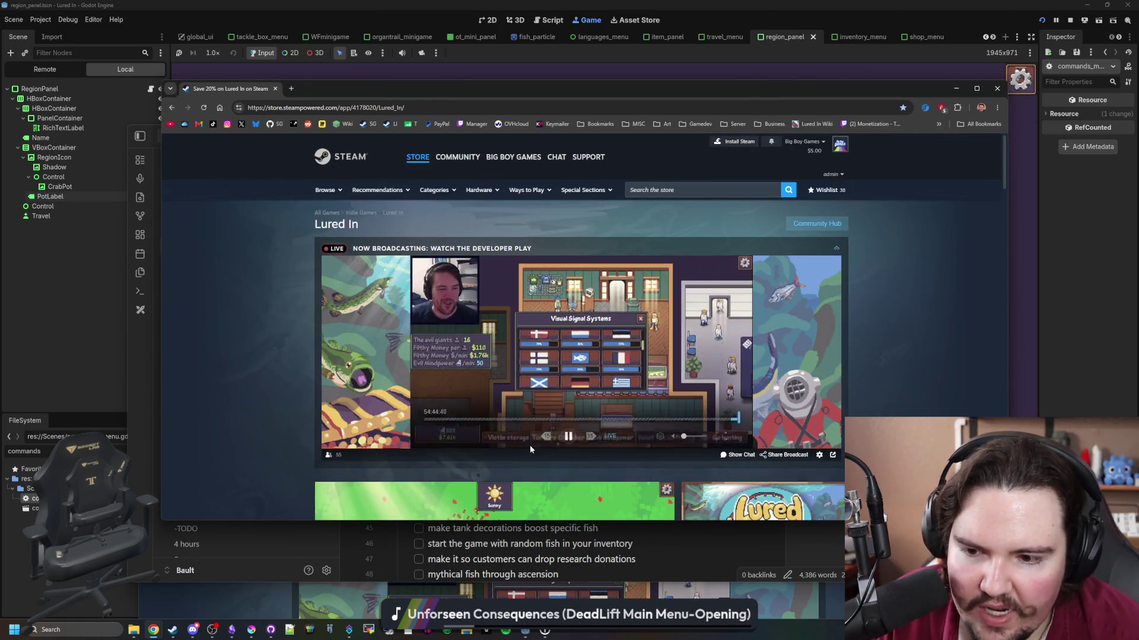
click(568, 434)
click(738, 454)
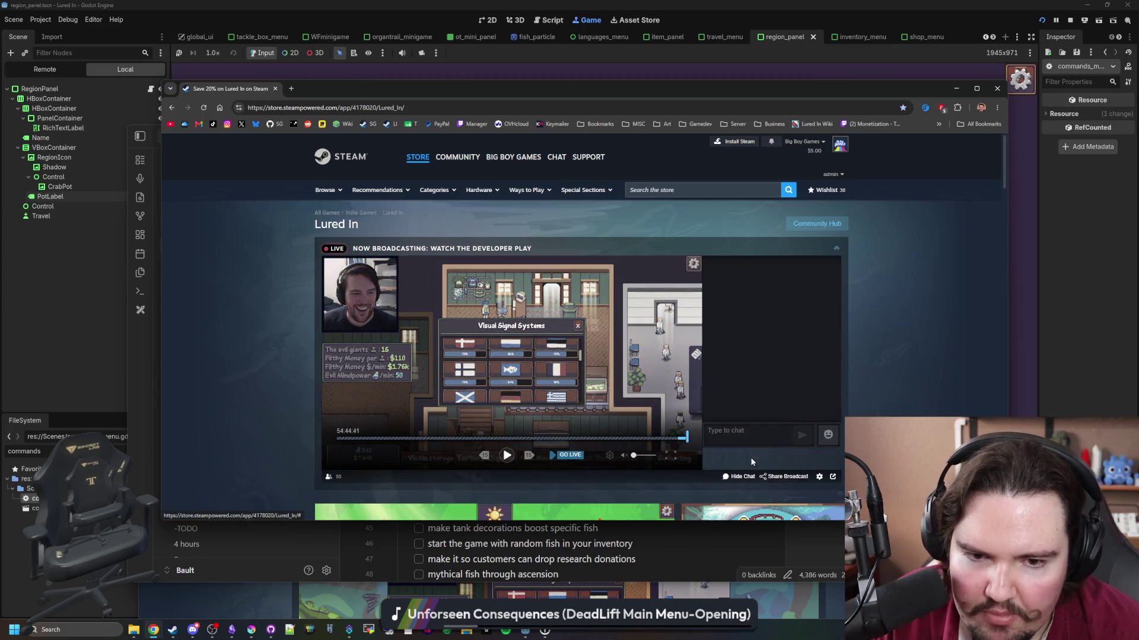
click(742, 476)
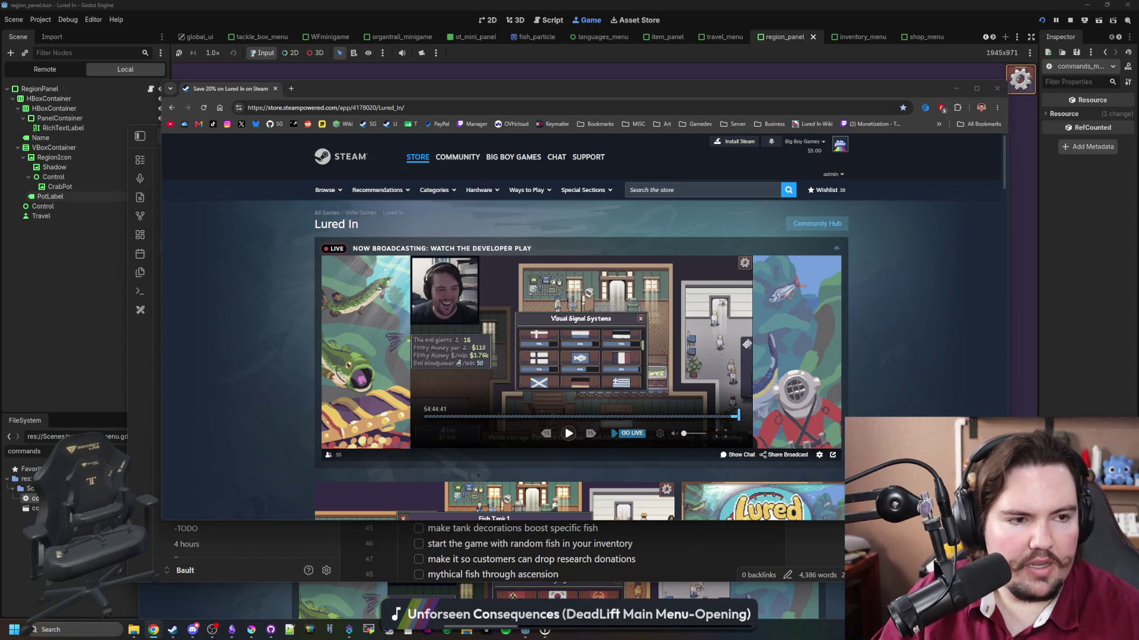
scroll(340, 254, down, 6)
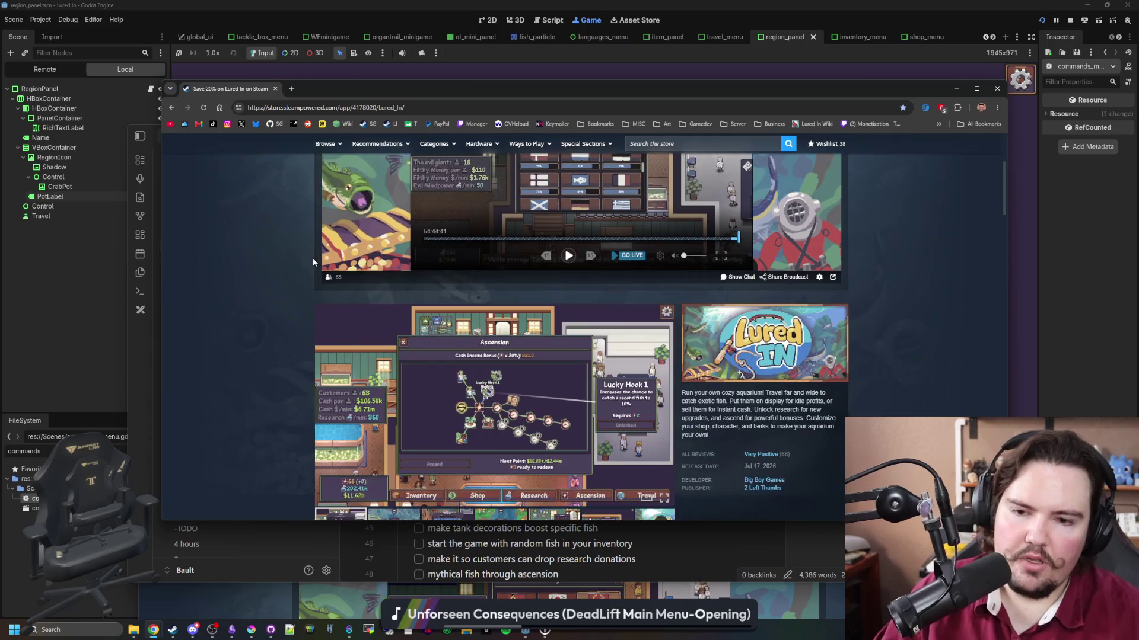
scroll(319, 259, up, 5)
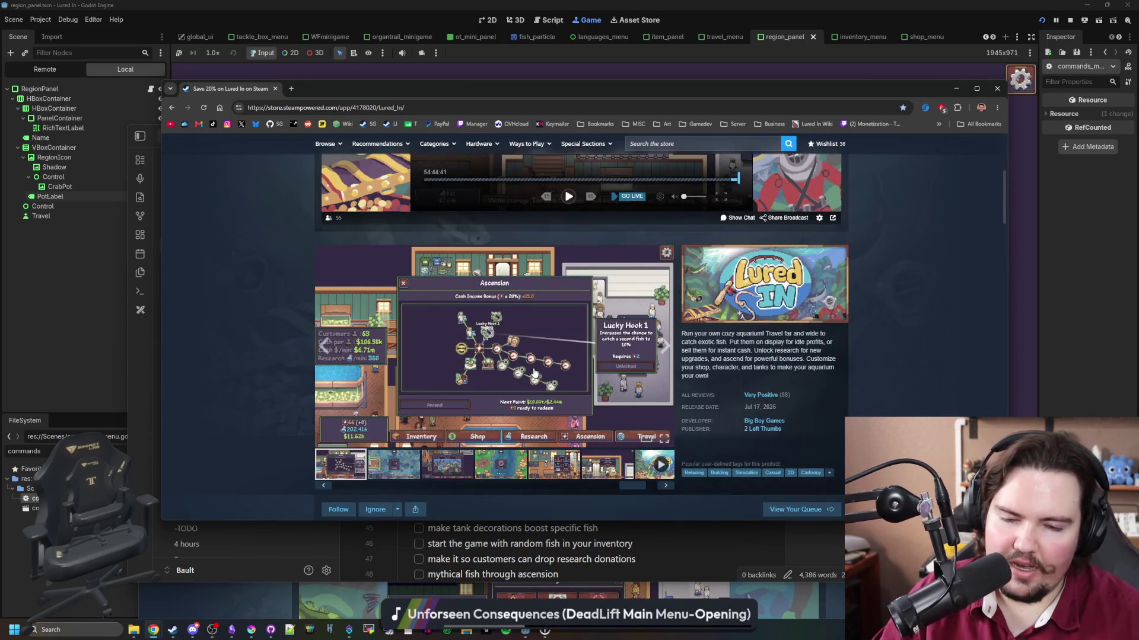
Step through the 13 Lured In screenshots full-size to the Large Fish Tank image, then close the viewer.
click(664, 373)
click(873, 327)
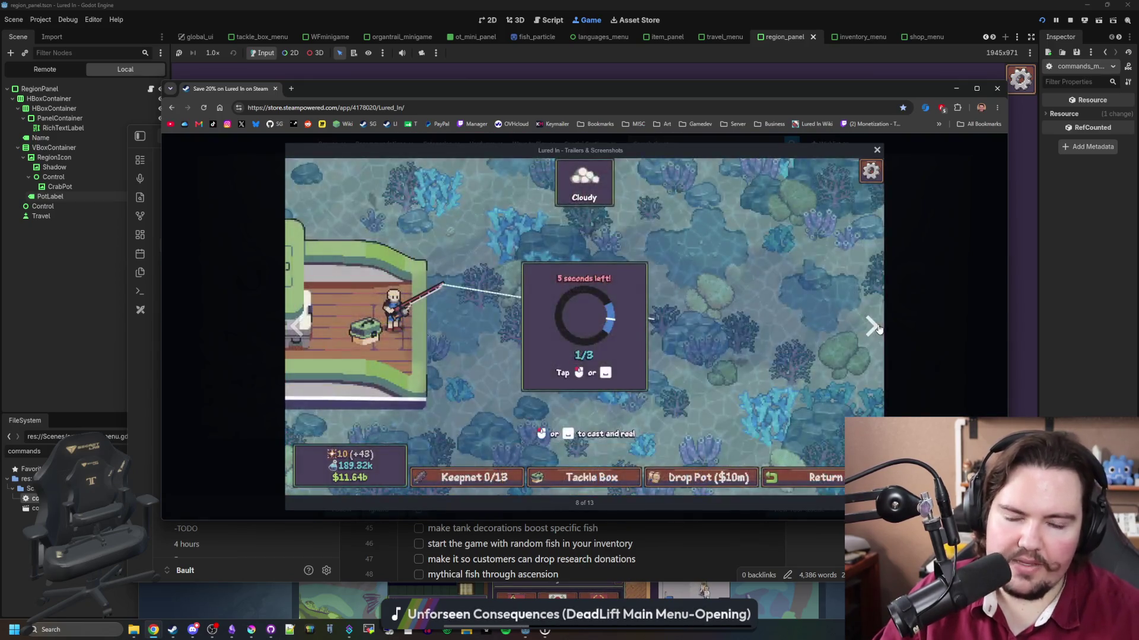
click(873, 327)
click(875, 327)
click(873, 327)
click(873, 327)
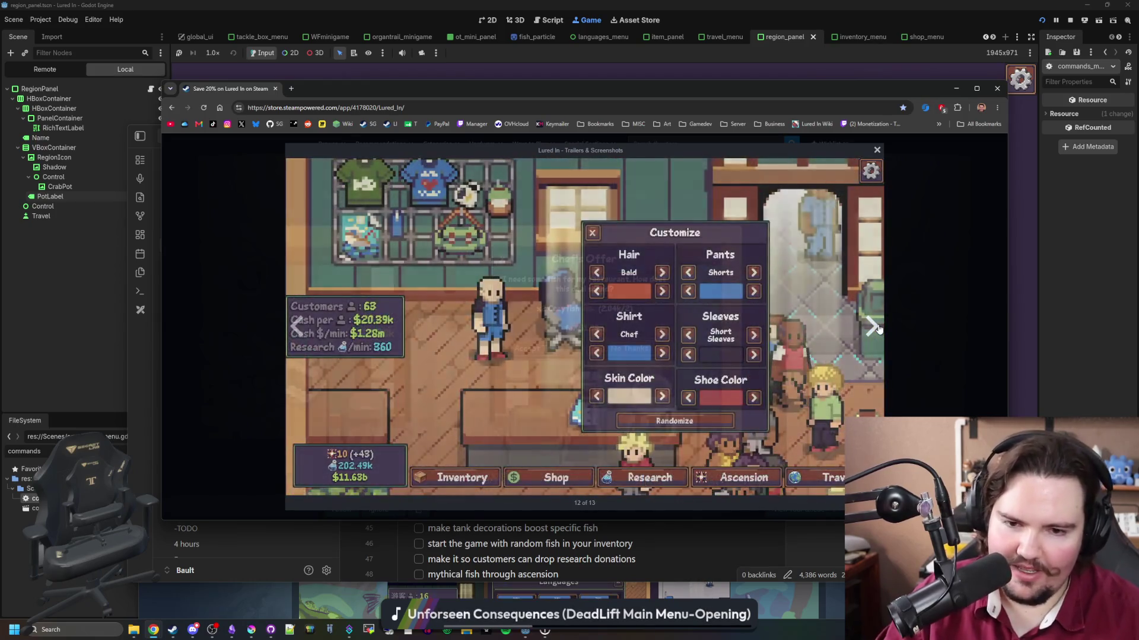
click(873, 326)
click(873, 326)
click(873, 327)
click(873, 326)
click(877, 328)
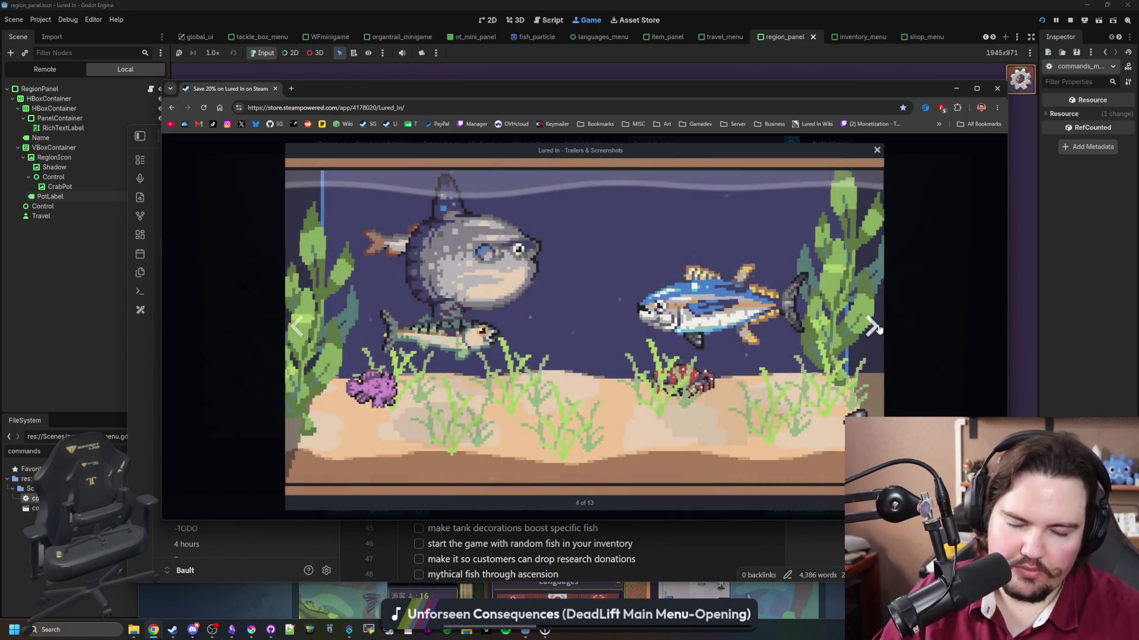
click(876, 327)
click(877, 328)
click(873, 327)
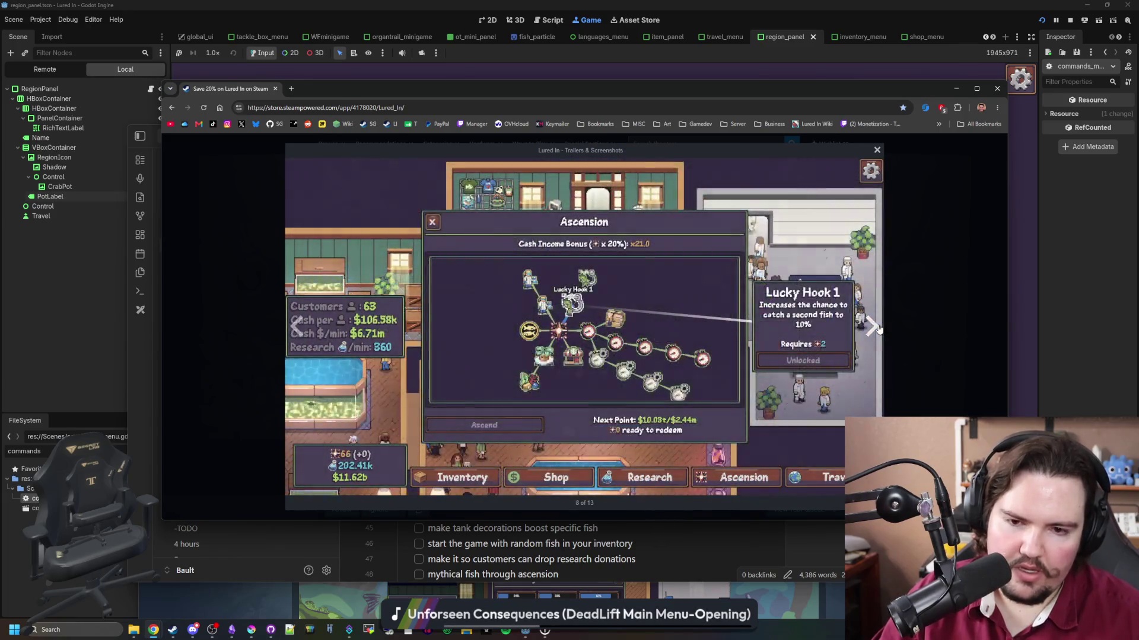
click(873, 327)
click(873, 326)
click(878, 328)
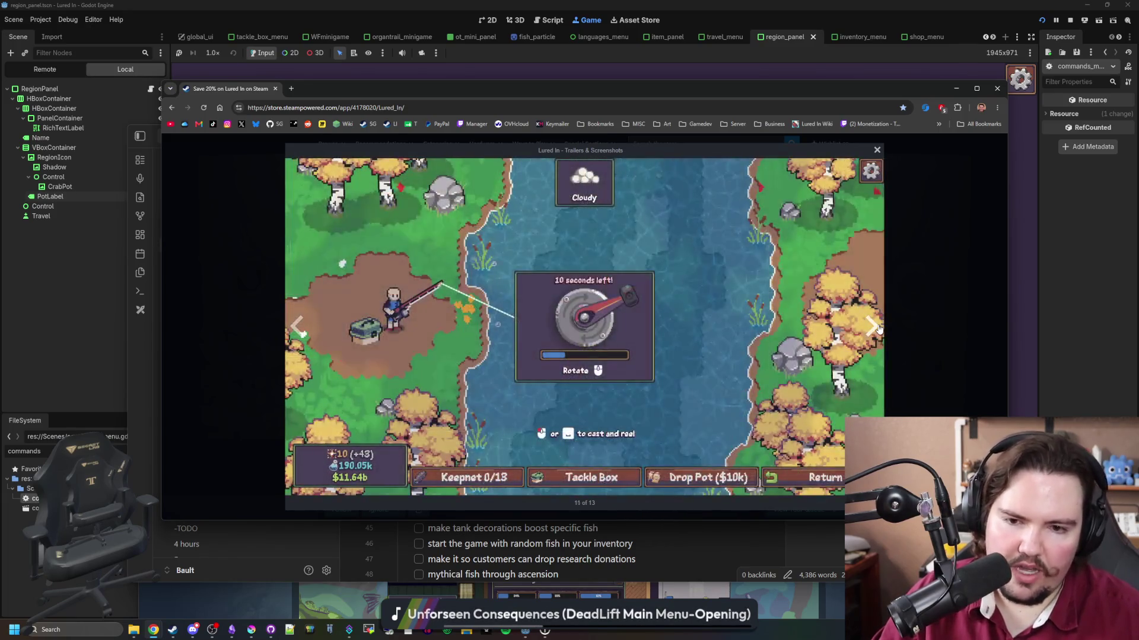
click(878, 328)
click(877, 328)
click(876, 328)
click(876, 328)
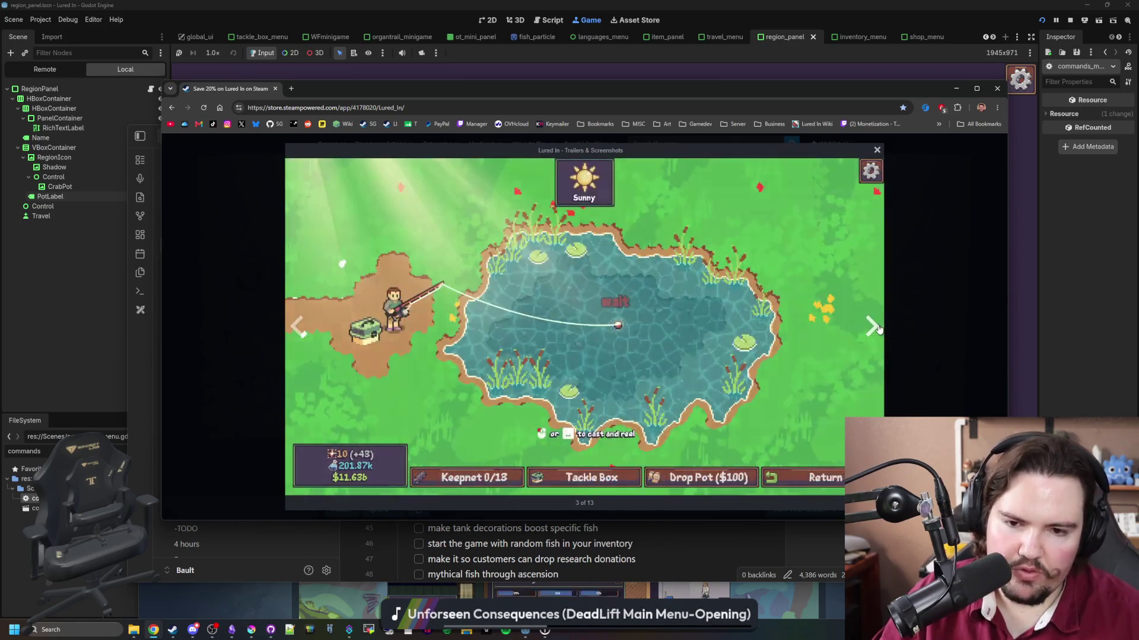
click(877, 327)
click(876, 327)
click(876, 327)
click(873, 327)
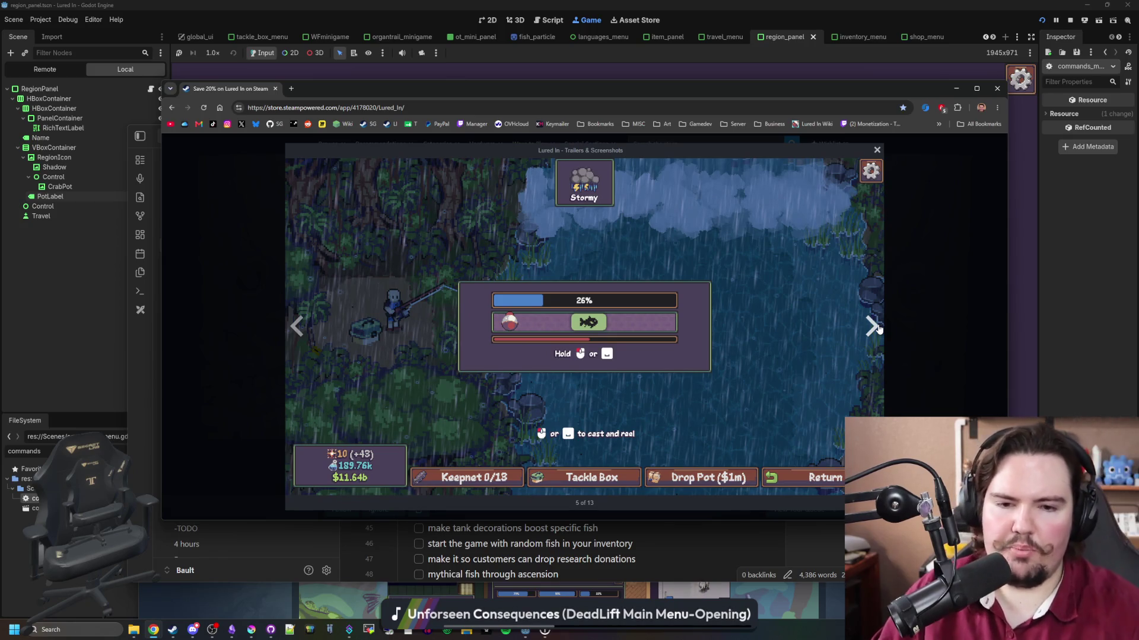
click(876, 327)
click(877, 328)
click(877, 328)
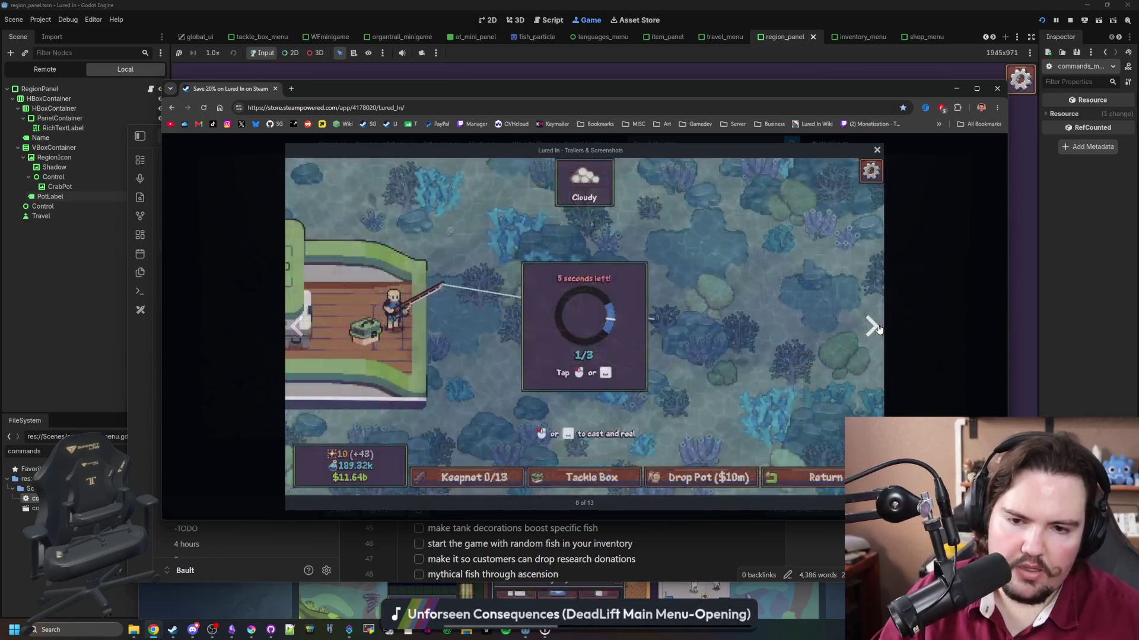
click(876, 327)
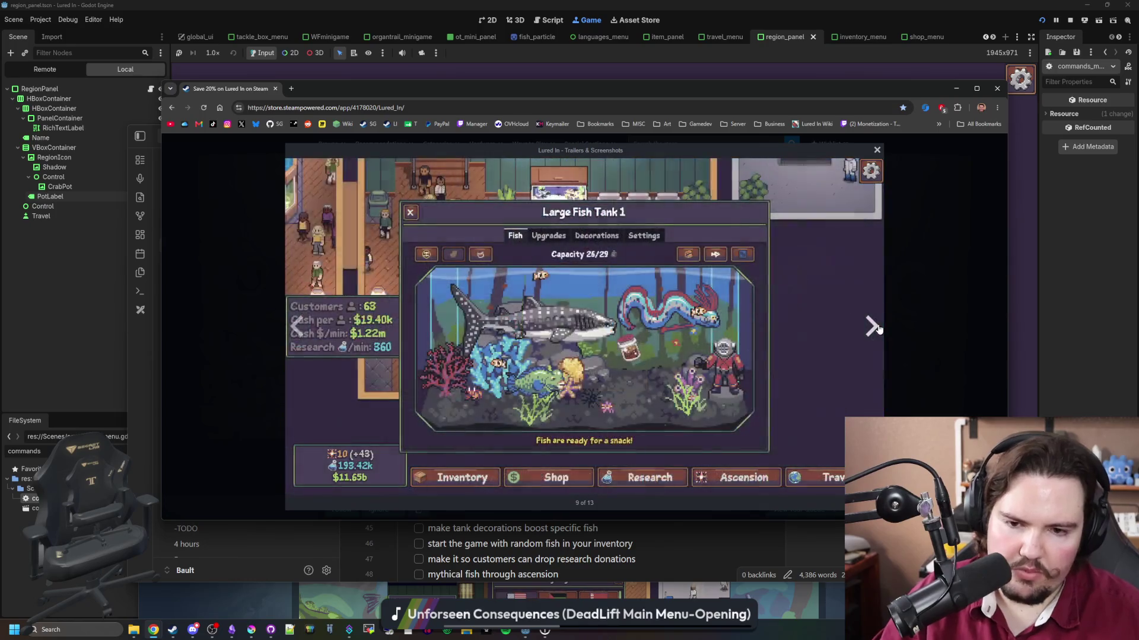
click(917, 317)
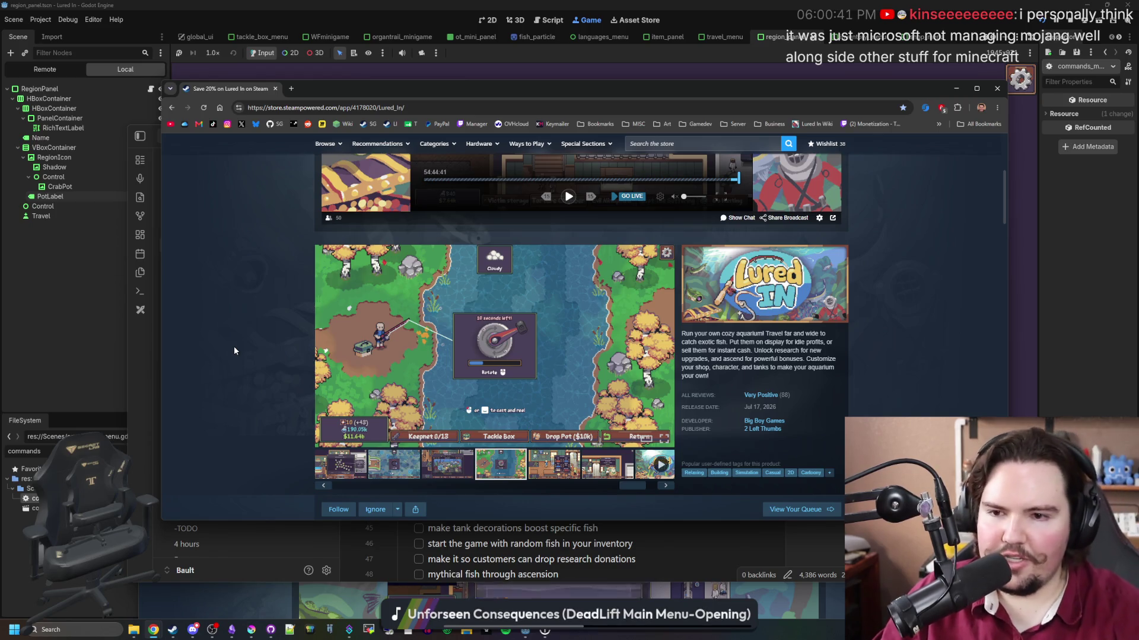
Scroll down the Lured In store page and expand the full About This Game description.
scroll(234, 346, down, 5)
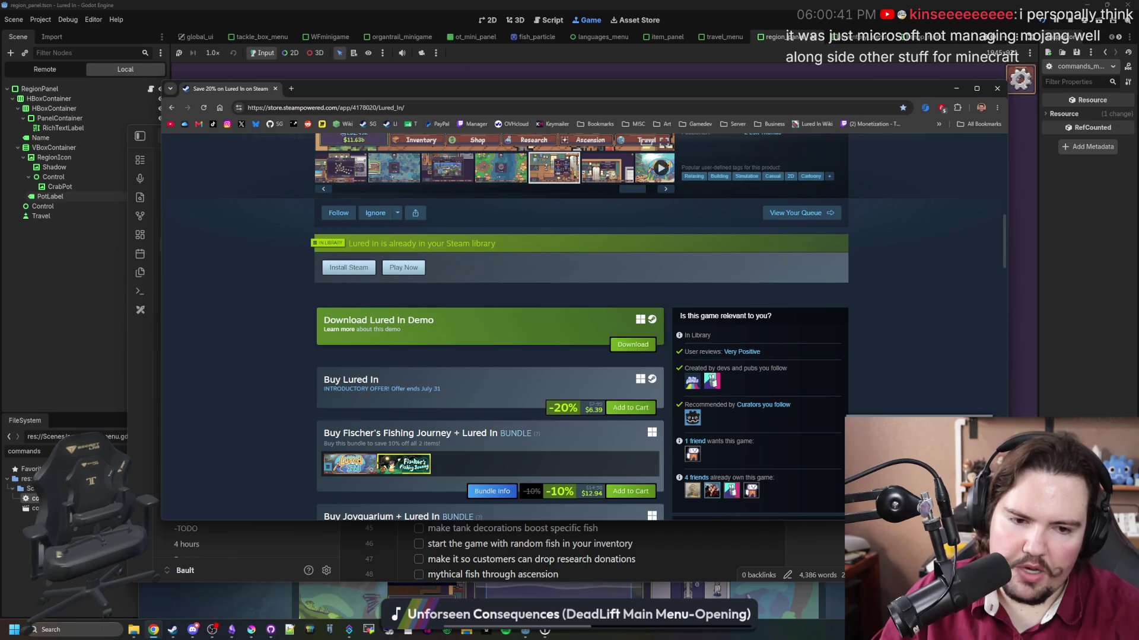
scroll(550, 285, down, 15)
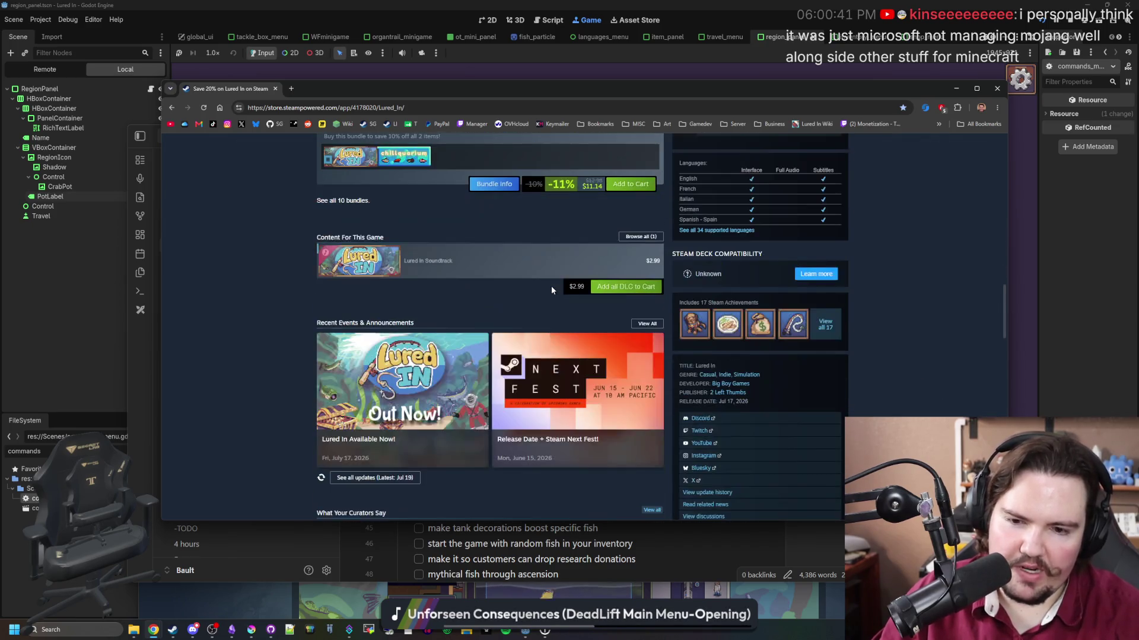
scroll(440, 390, down, 2)
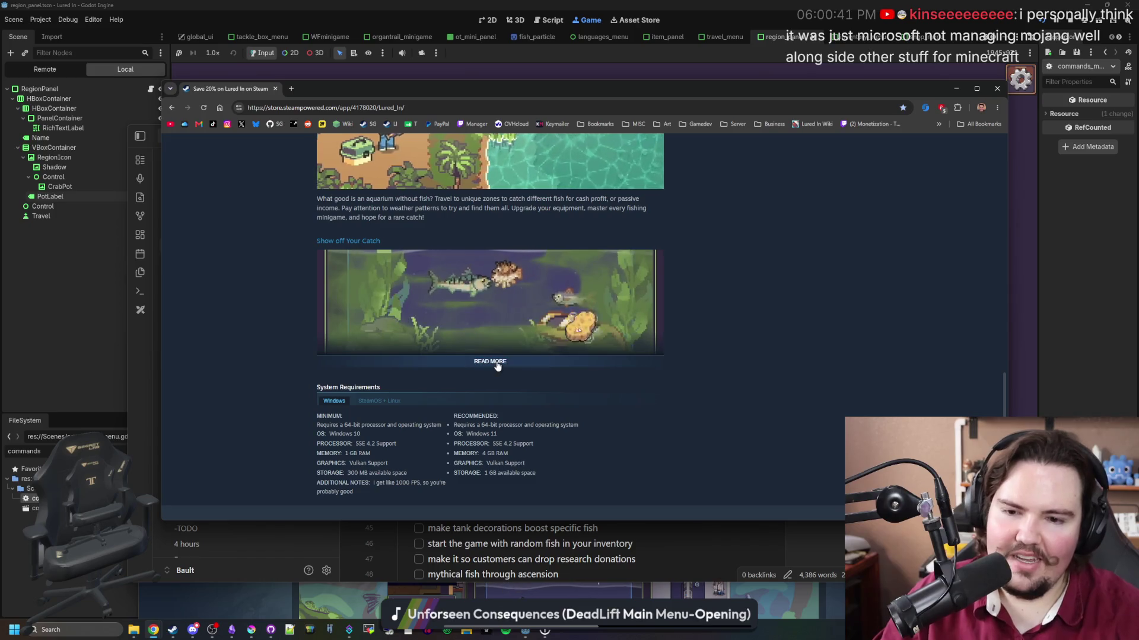
click(490, 370)
Look over the reviews and system requirements, then return to the top of the page.
scroll(469, 268, down, 4)
scroll(468, 268, down, 7)
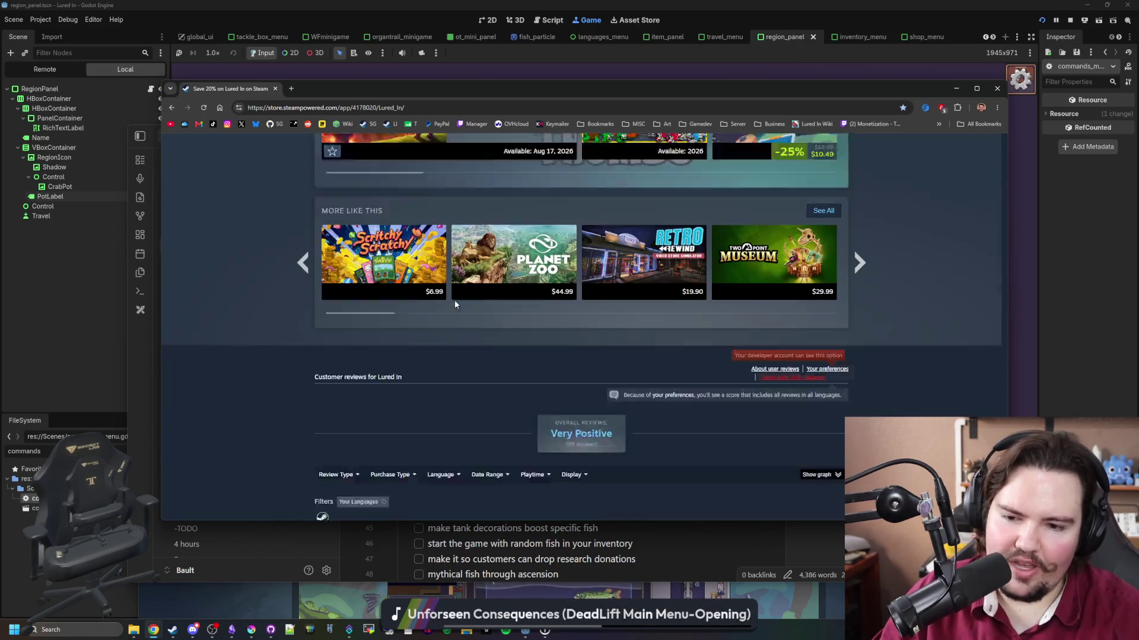
scroll(455, 304, down, 2)
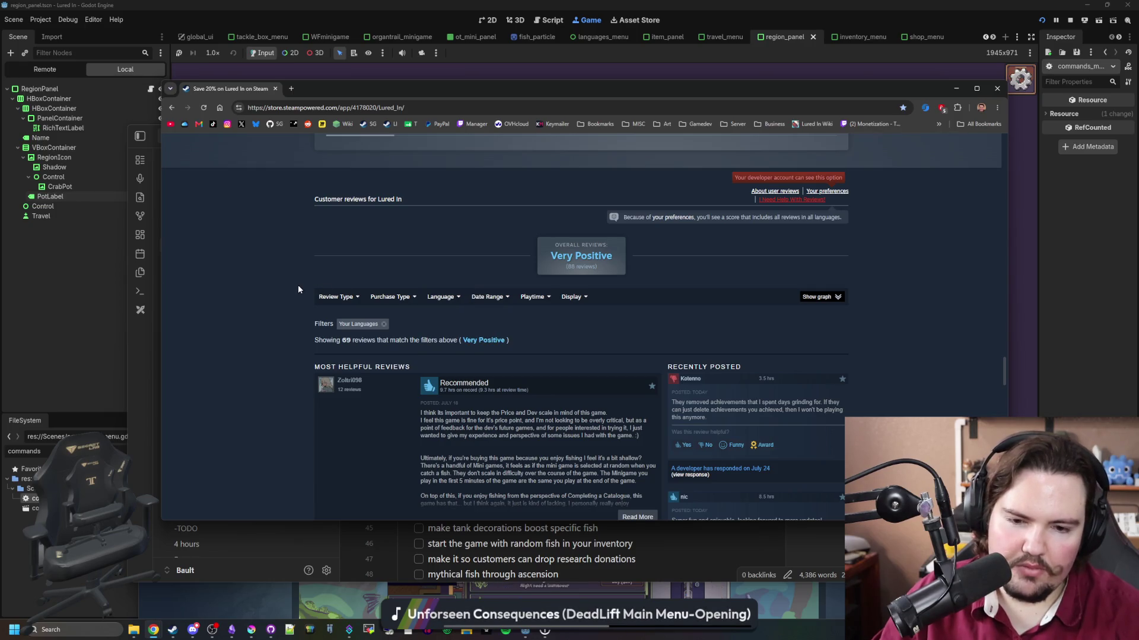
scroll(298, 286, up, 7)
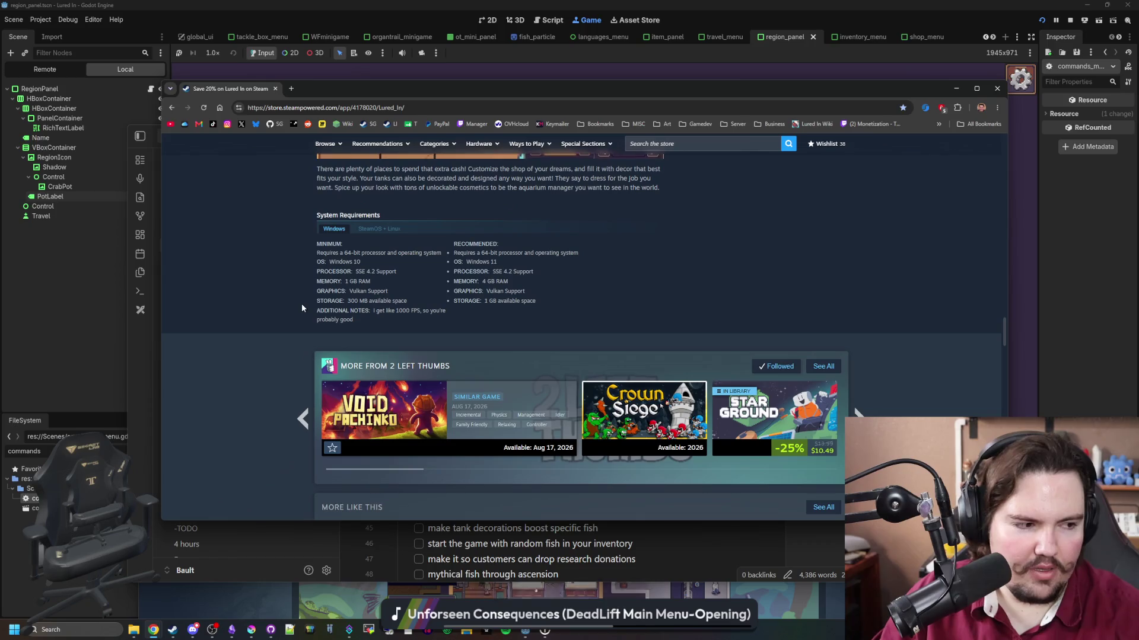
scroll(302, 307, up, 10)
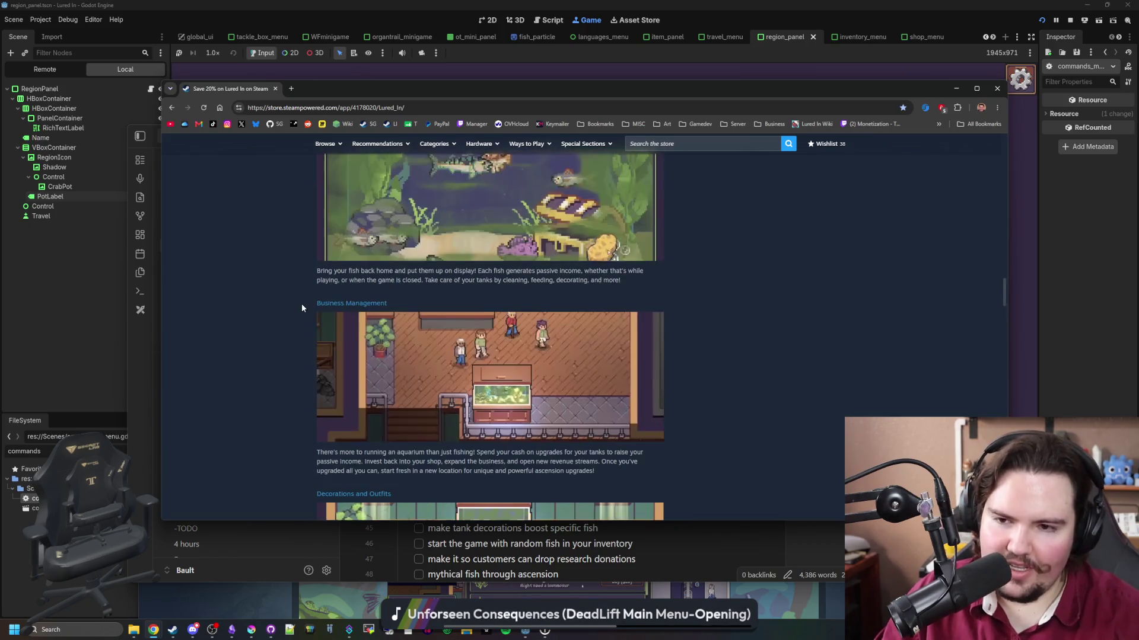
scroll(301, 308, up, 8)
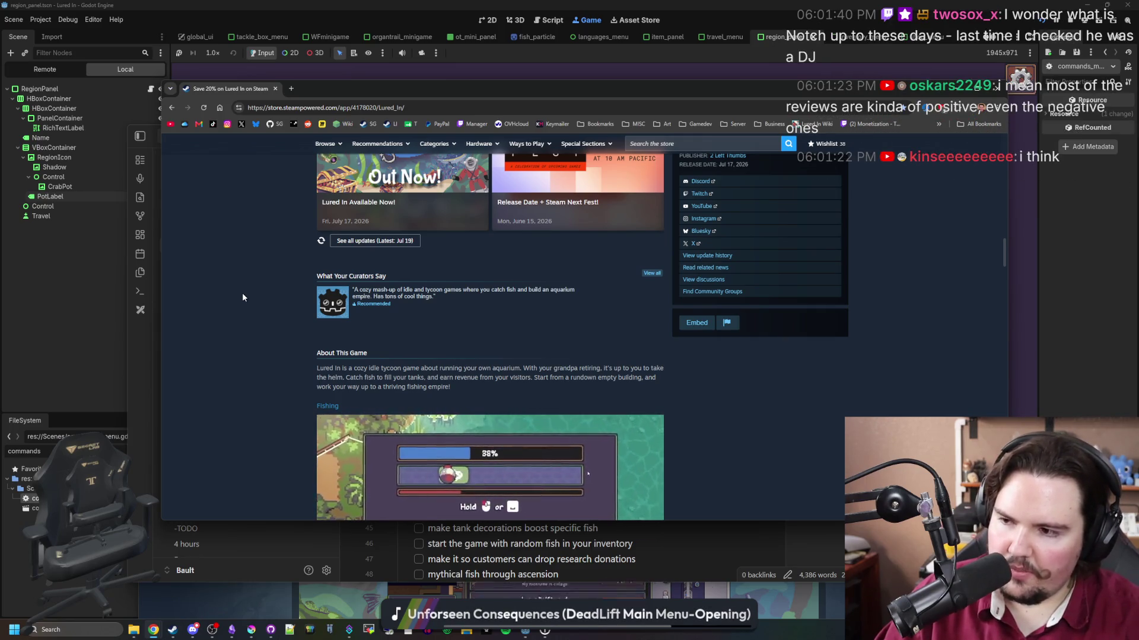
scroll(250, 320, up, 10)
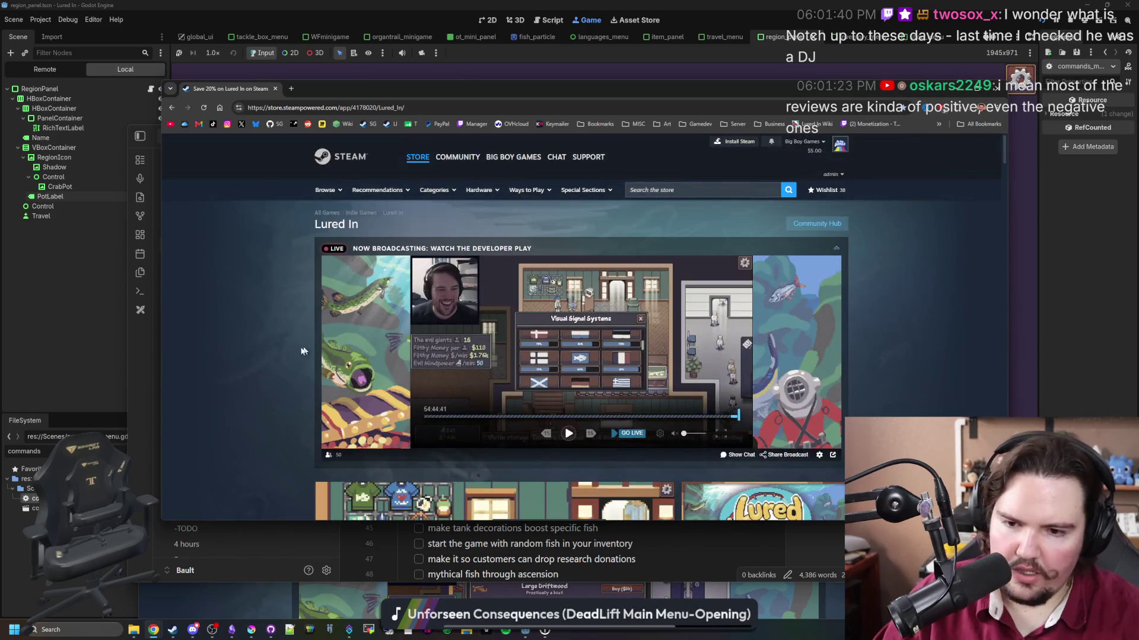
scroll(253, 345, down, 7)
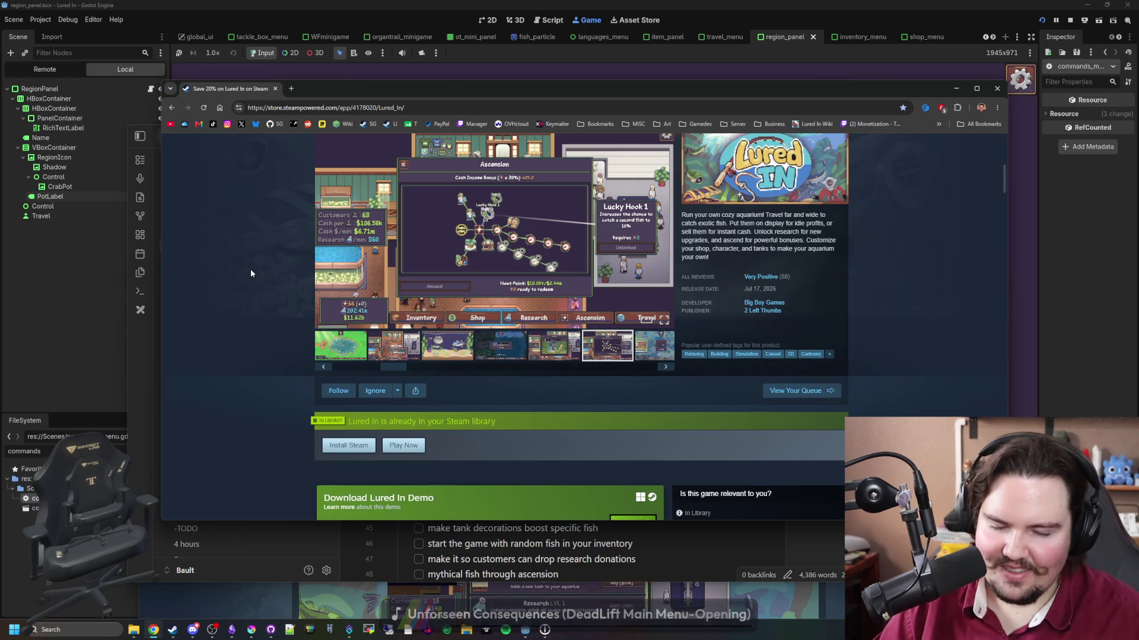
Scroll down the Lured In Steam page to read its reviews.
scroll(251, 270, down, 5)
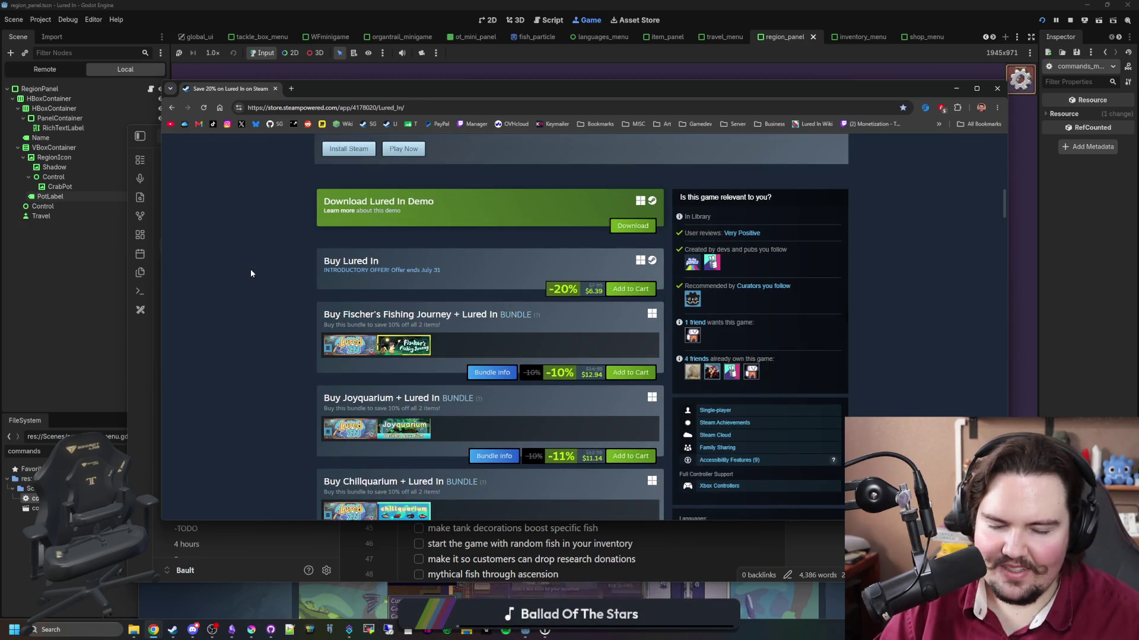
scroll(250, 273, down, 10)
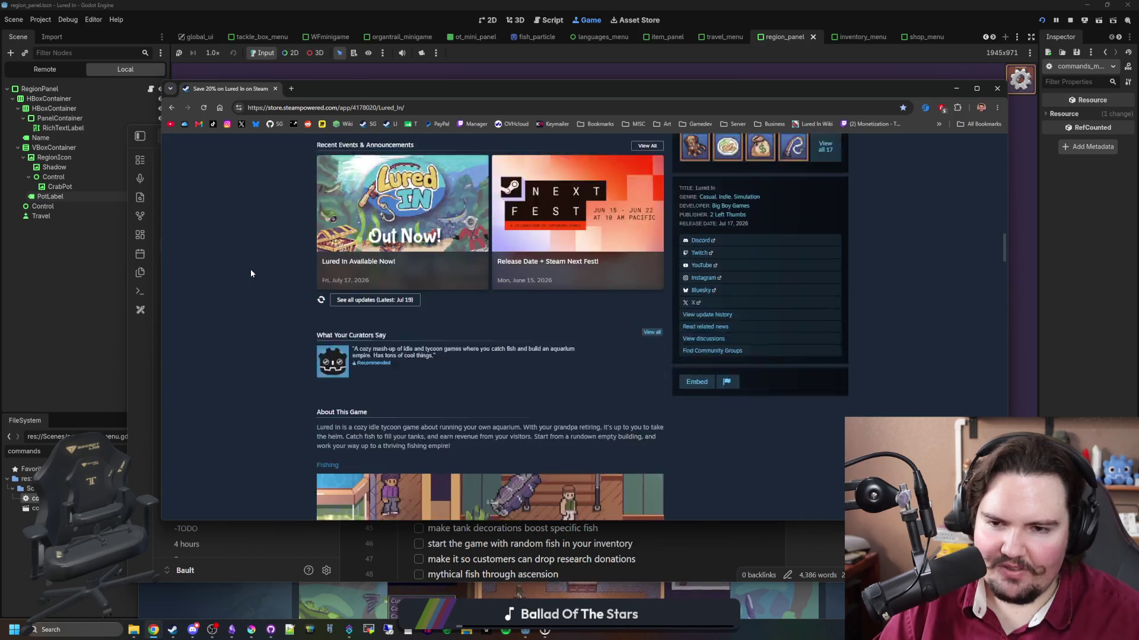
scroll(250, 272, down, 15)
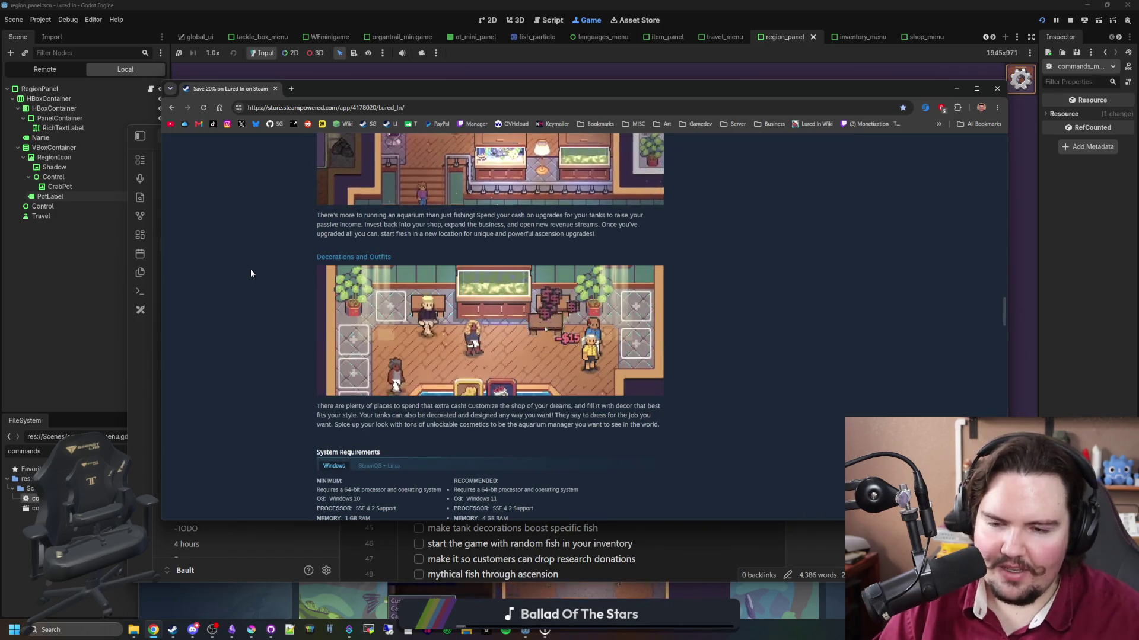
scroll(360, 445, down, 4)
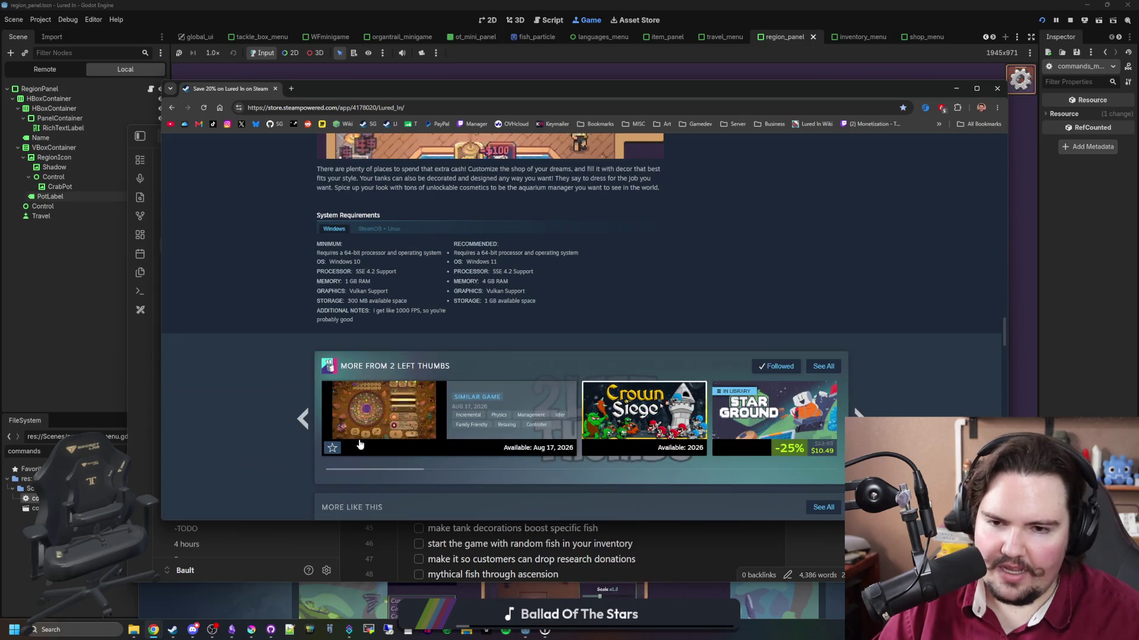
scroll(359, 444, down, 3)
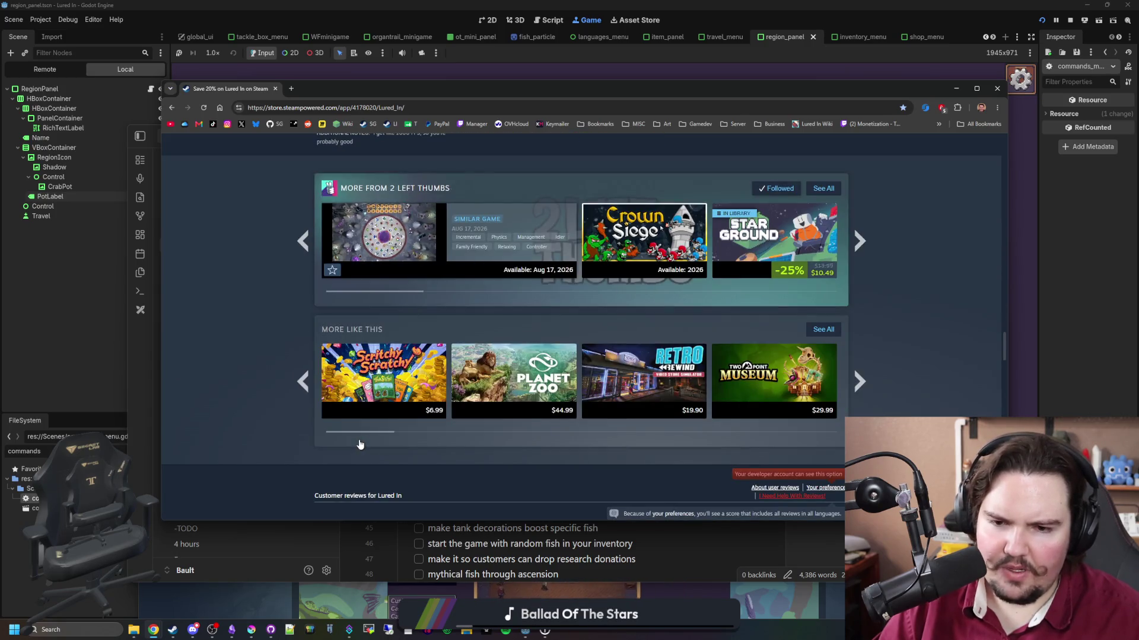
scroll(360, 445, down, 5)
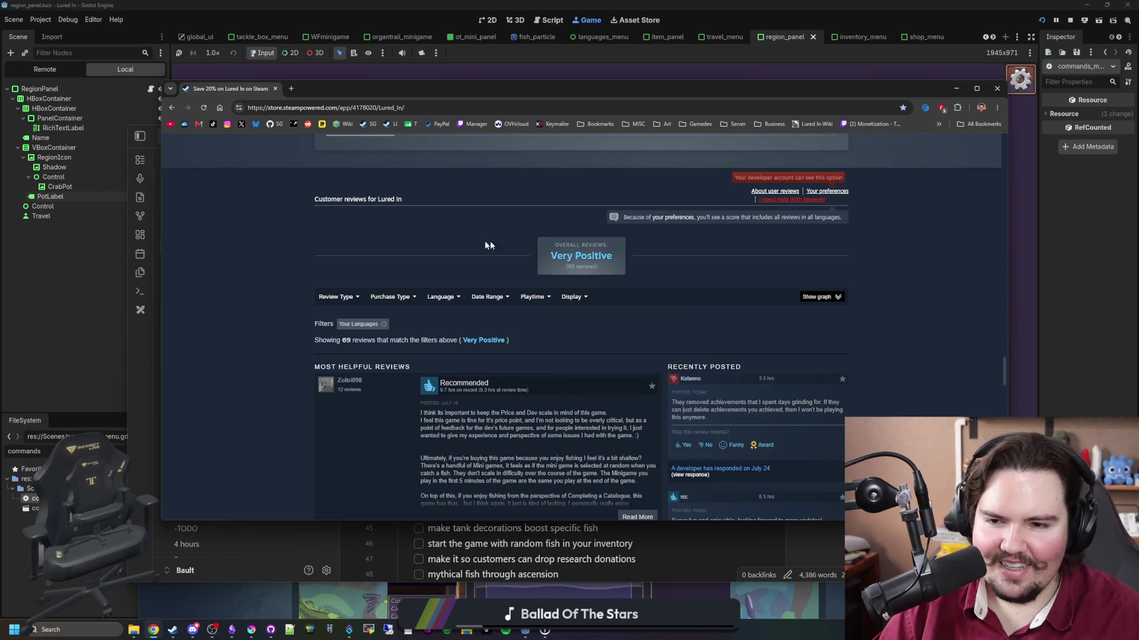
Scroll back to the top and close the Steam store window.
scroll(300, 236, up, 7)
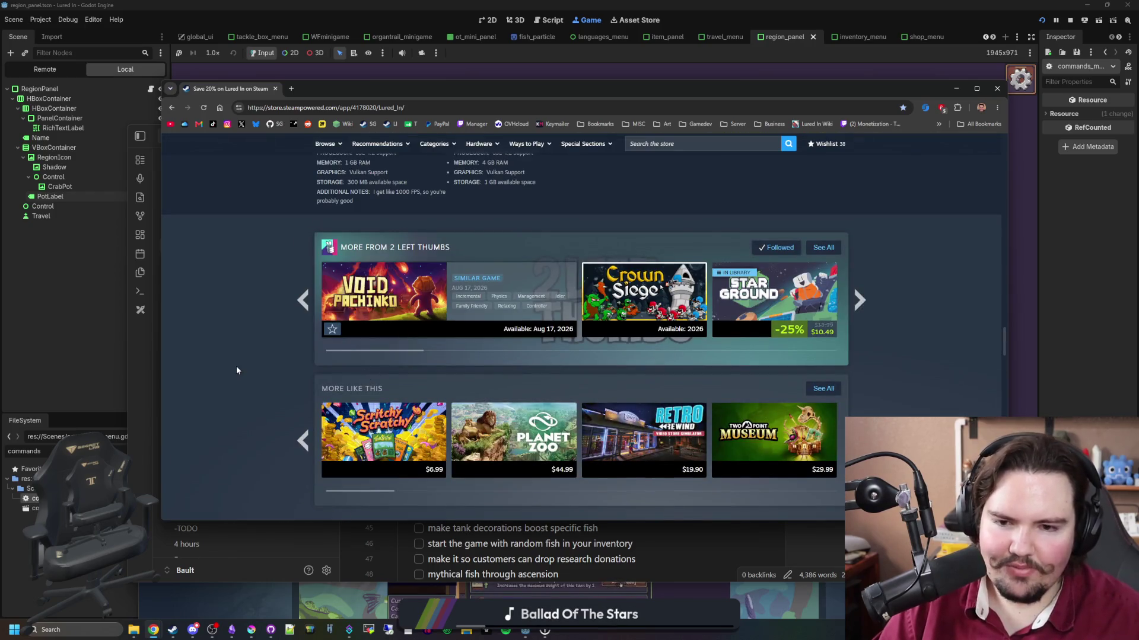
scroll(236, 370, up, 5)
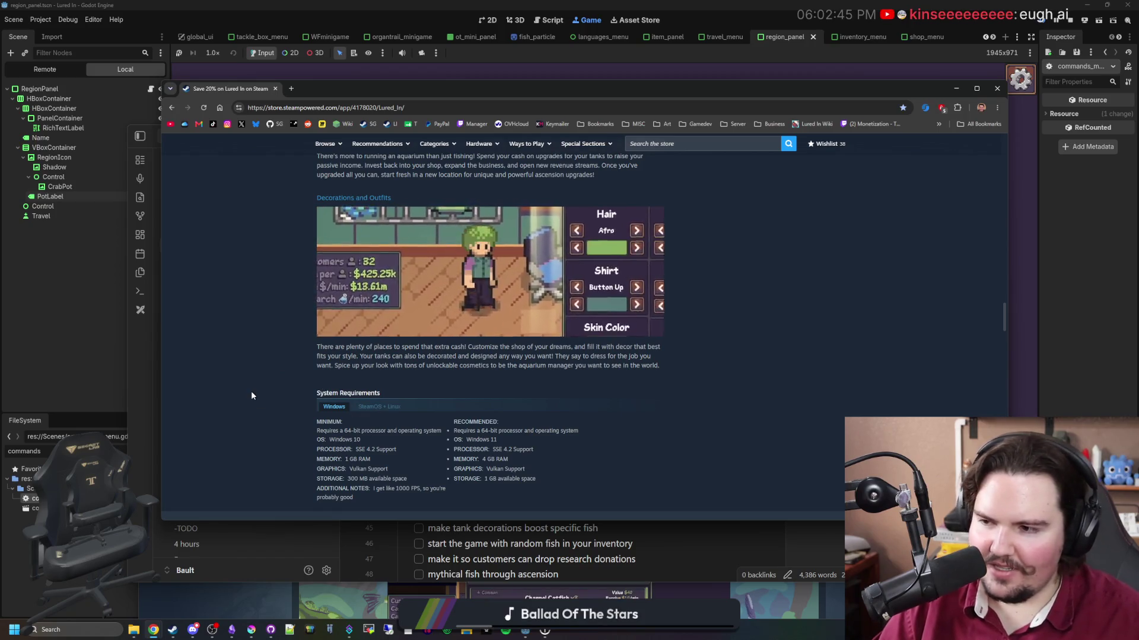
scroll(252, 393, up, 15)
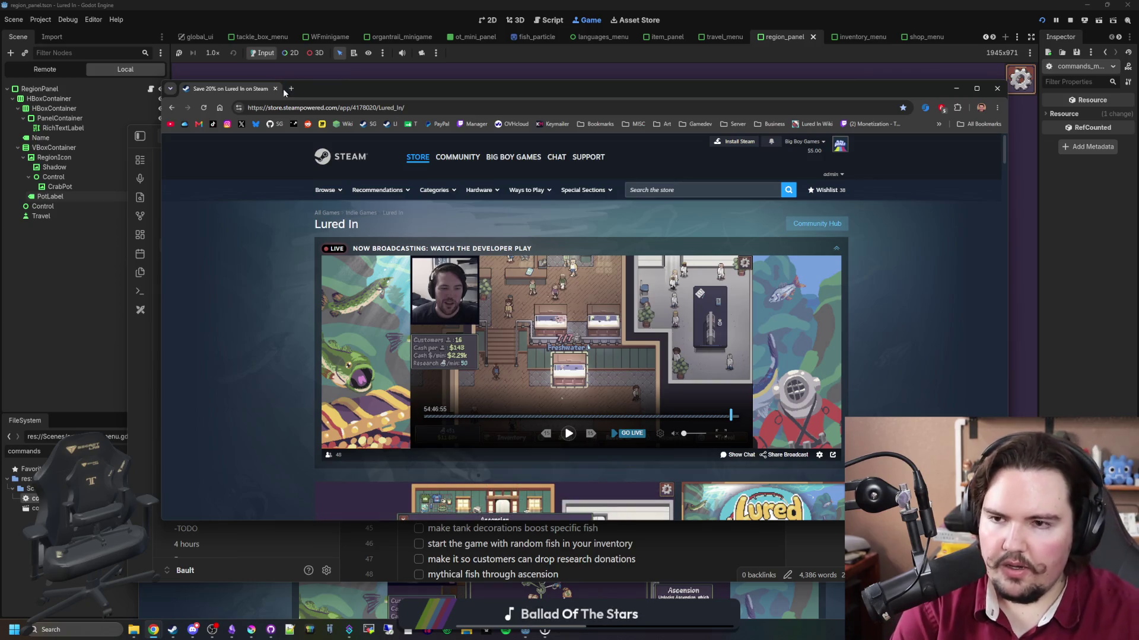
click(274, 89)
Bring up the Lured In notes, place the caret at the small bonus tank and sardines lines, then minimize Obsidian.
click(561, 420)
scroll(561, 419, down, 1)
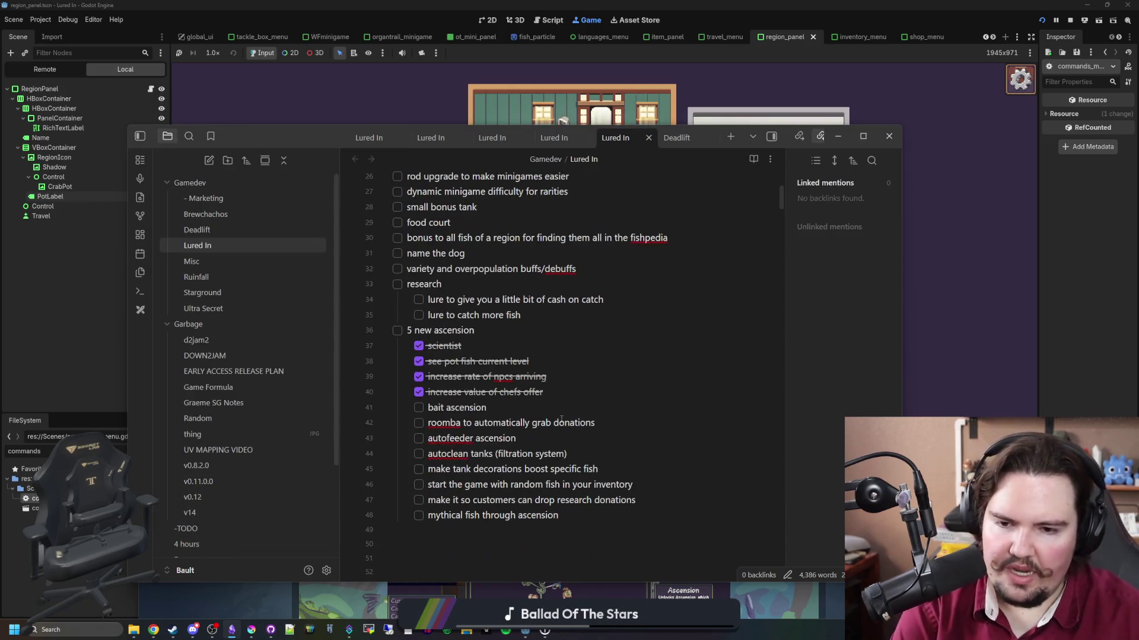
scroll(561, 419, up, 1)
scroll(483, 336, up, 1)
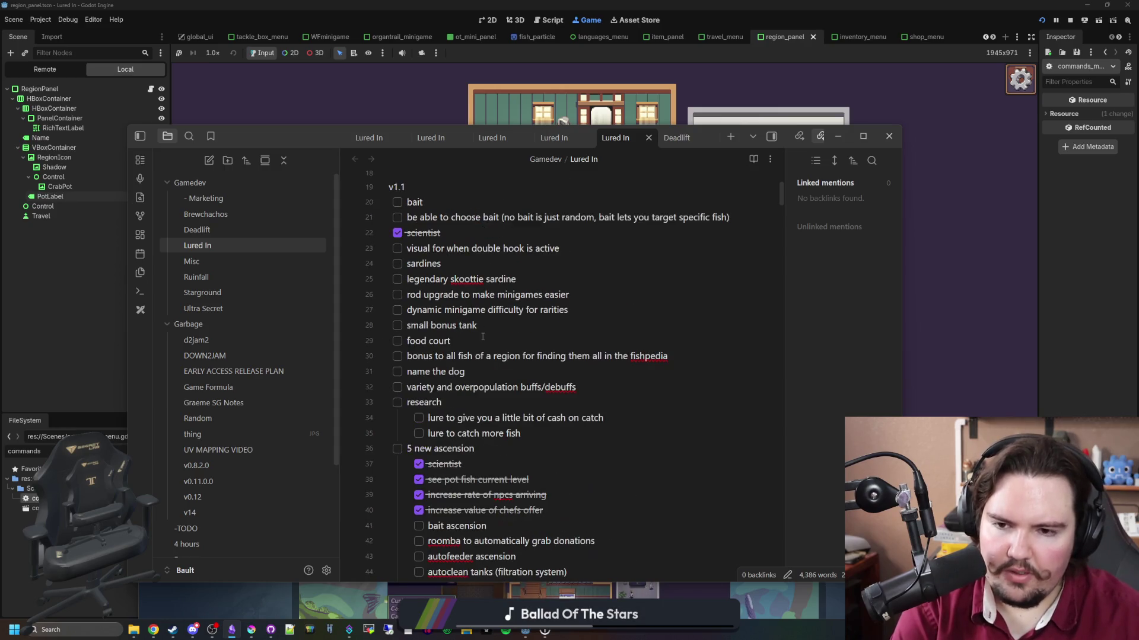
click(539, 326)
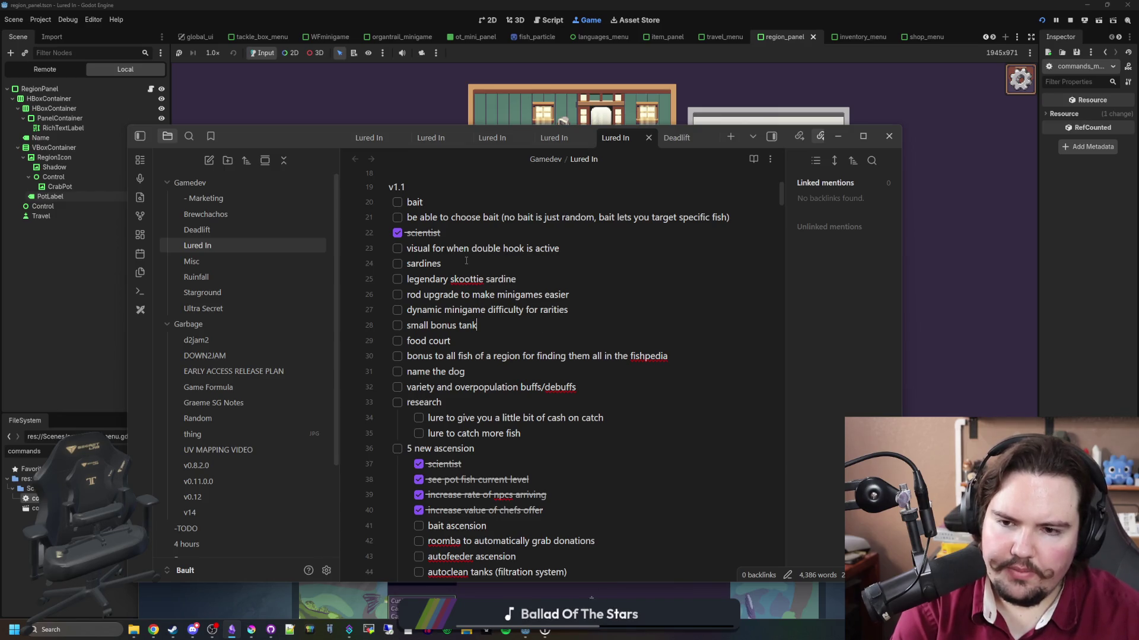
click(454, 265)
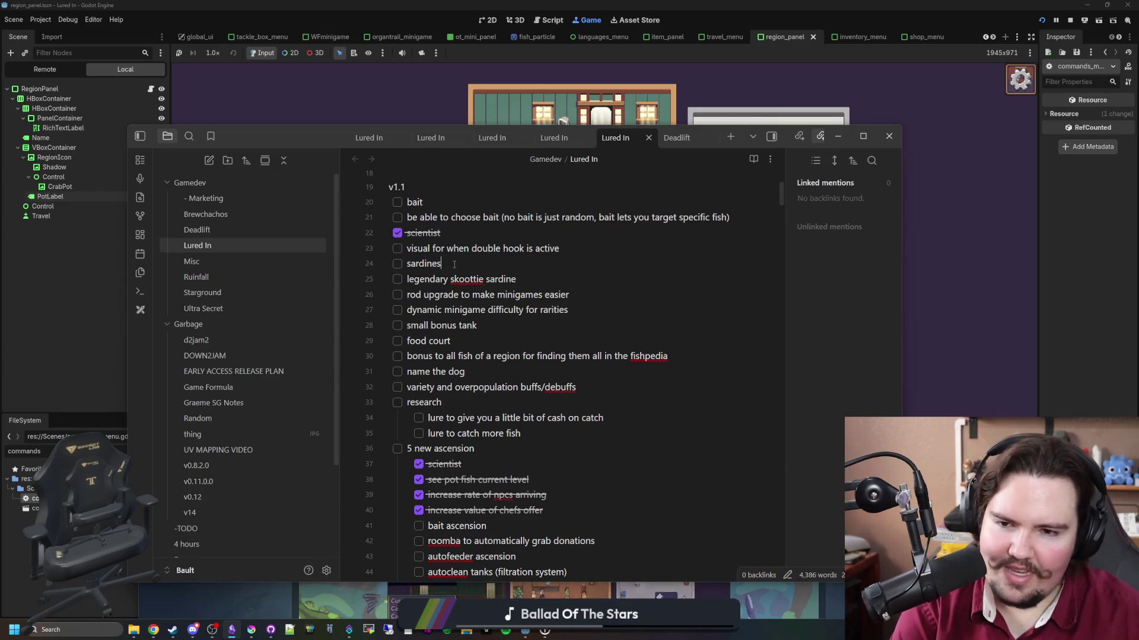
click(233, 630)
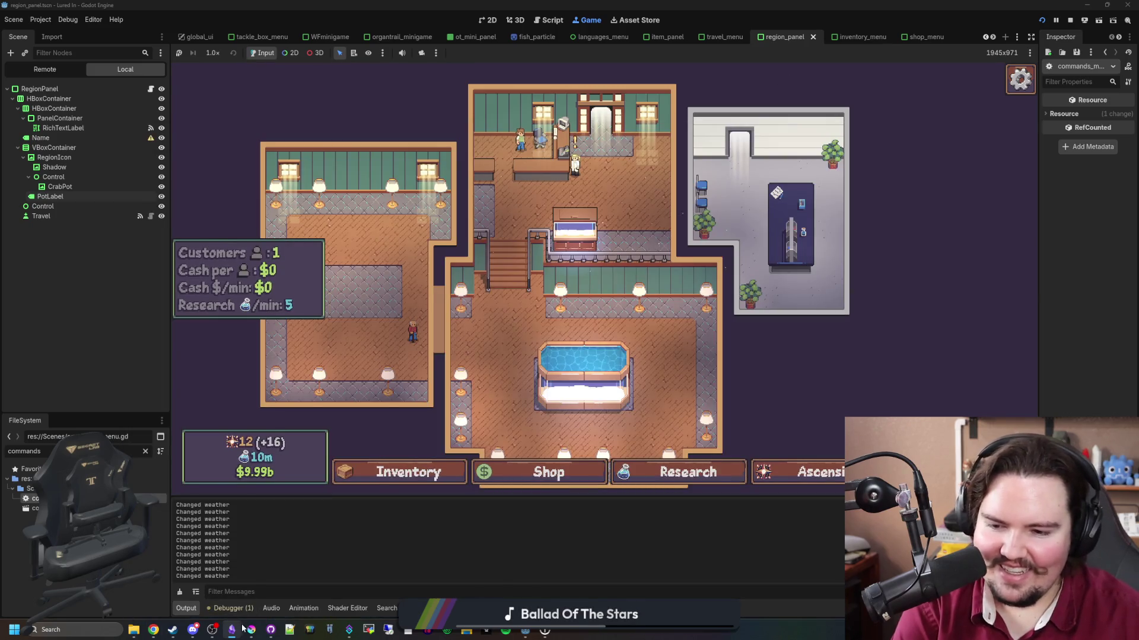
Bring Krita forward and start File > Open, then switch to a fresh Chrome window.
mouse_move(252, 629)
click(421, 500)
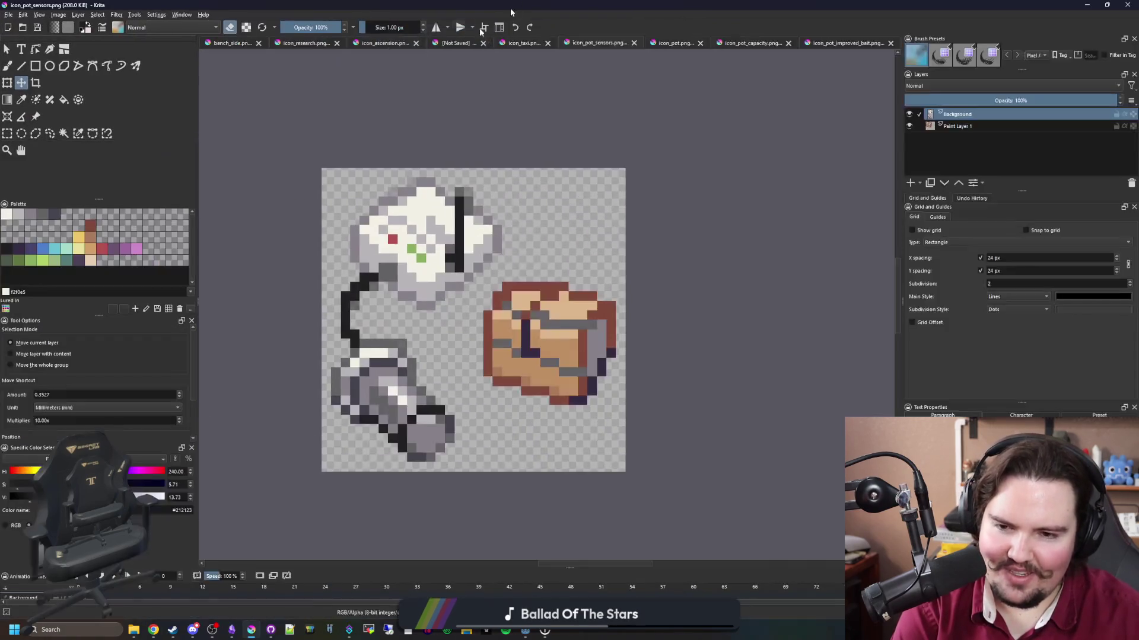
click(10, 15)
click(36, 33)
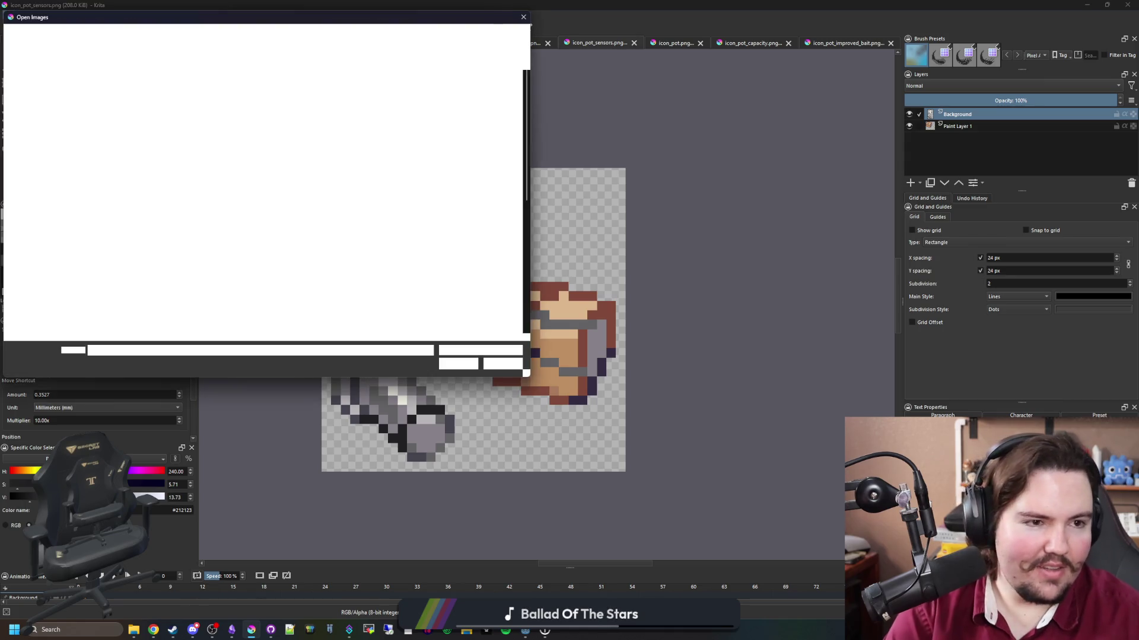
key(alt+Tab)
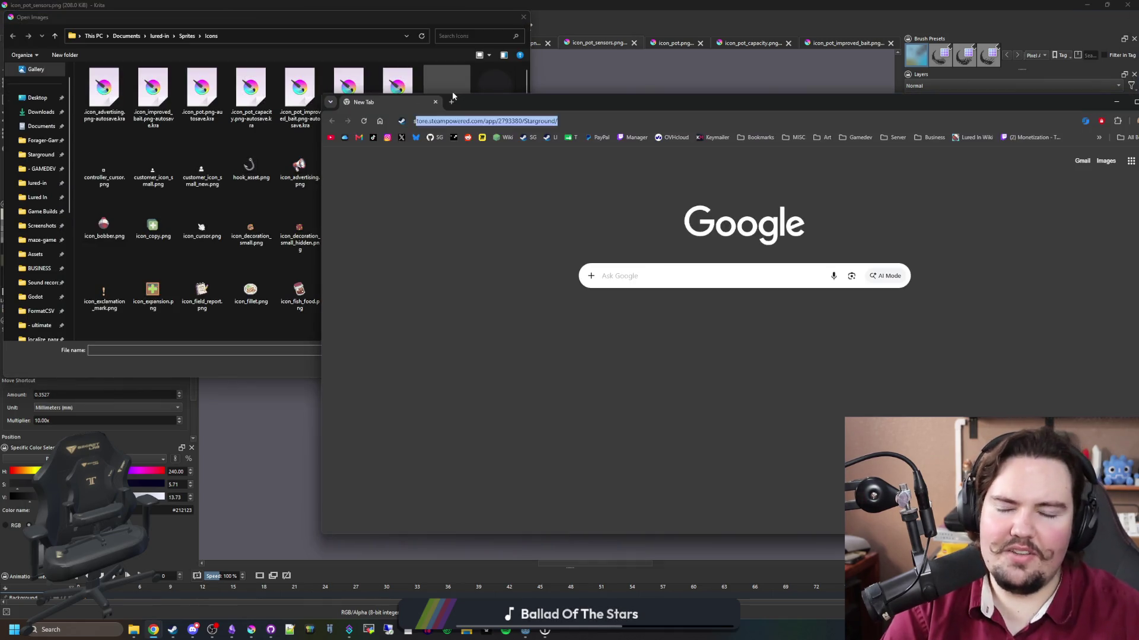
Search Google Images for sardines, preview a hand-held sardines photo, then return to Krita.
text(sardines)
key(Return)
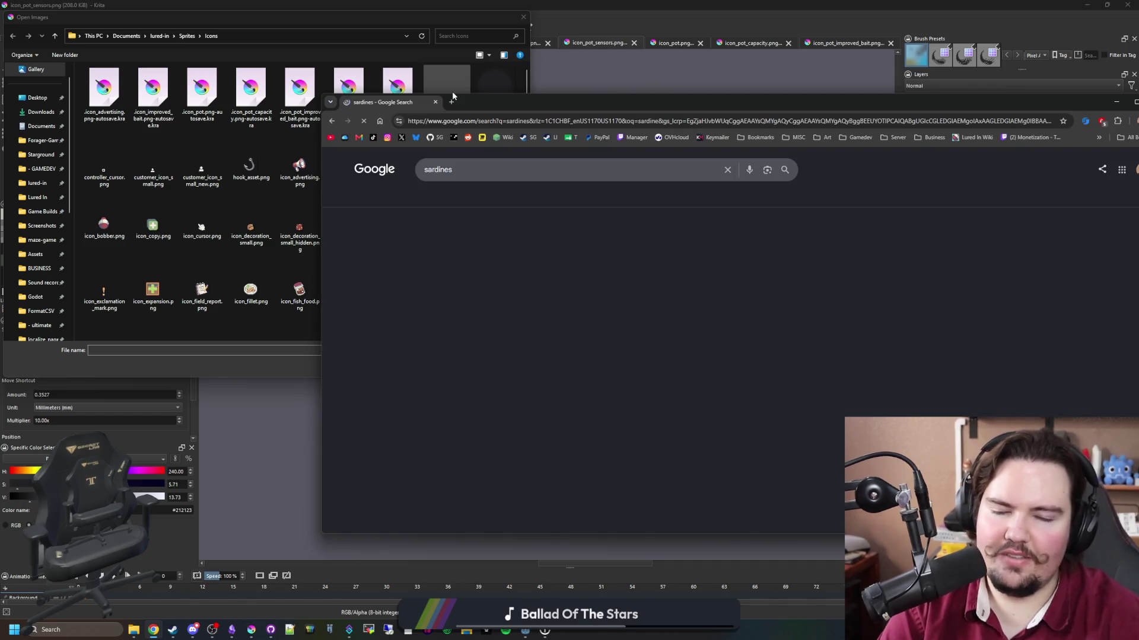
click(452, 199)
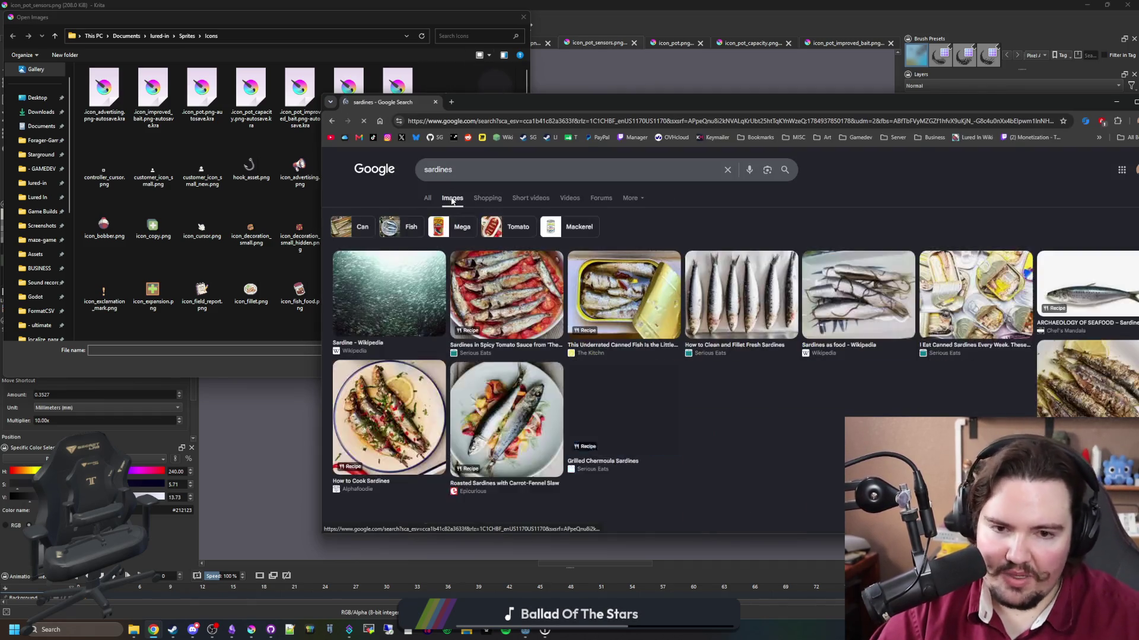
scroll(679, 258, down, 5)
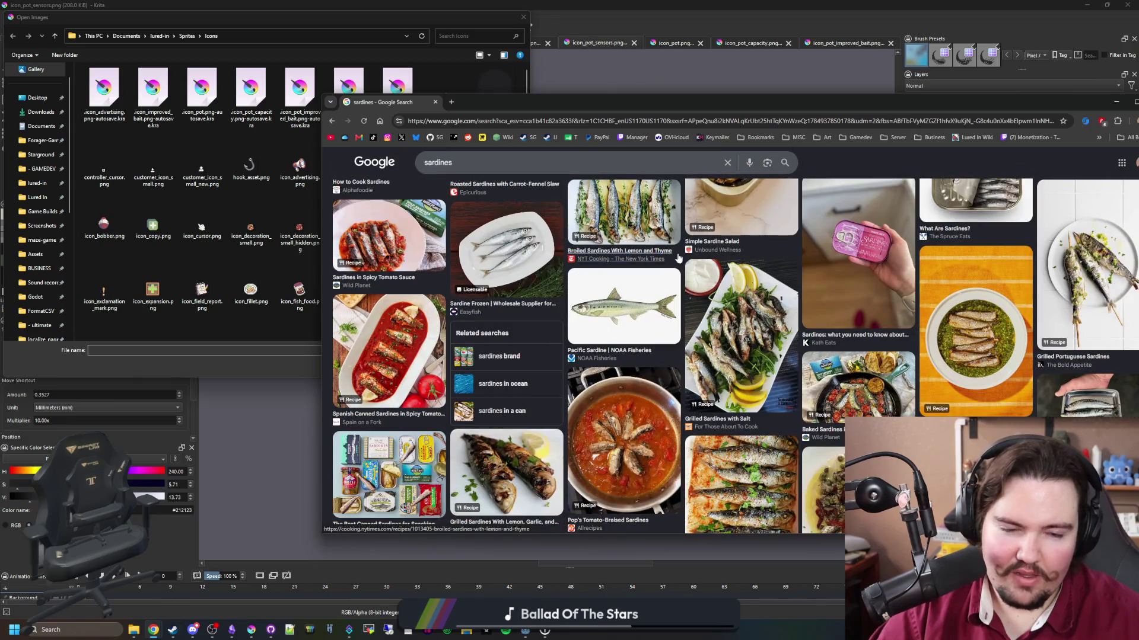
scroll(679, 258, down, 2)
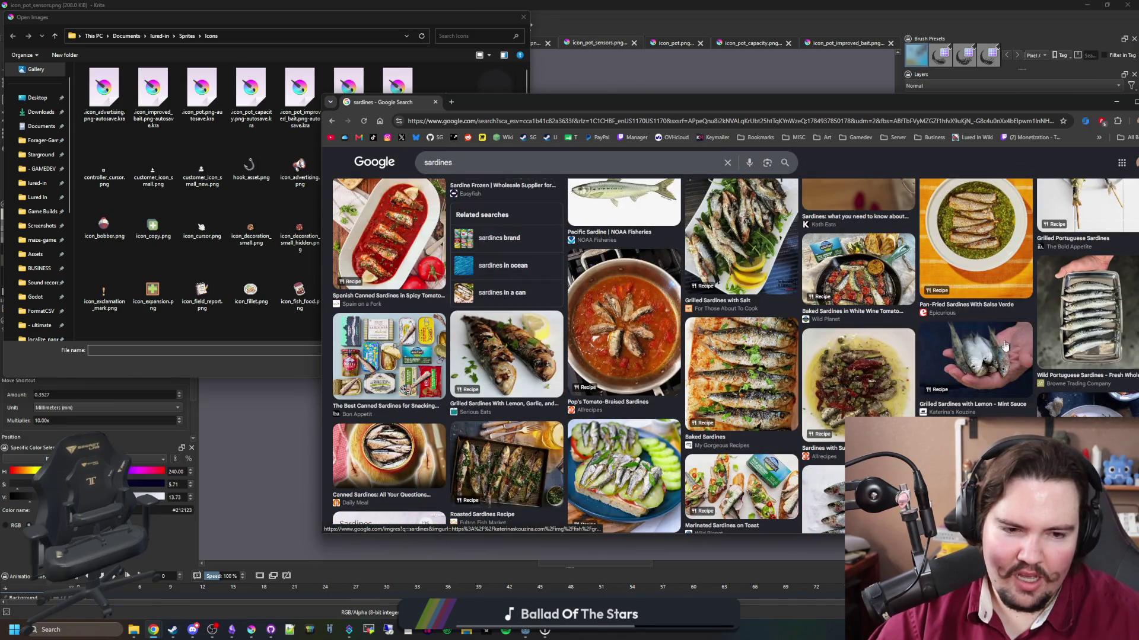
click(1005, 346)
scroll(440, 214, up, 7)
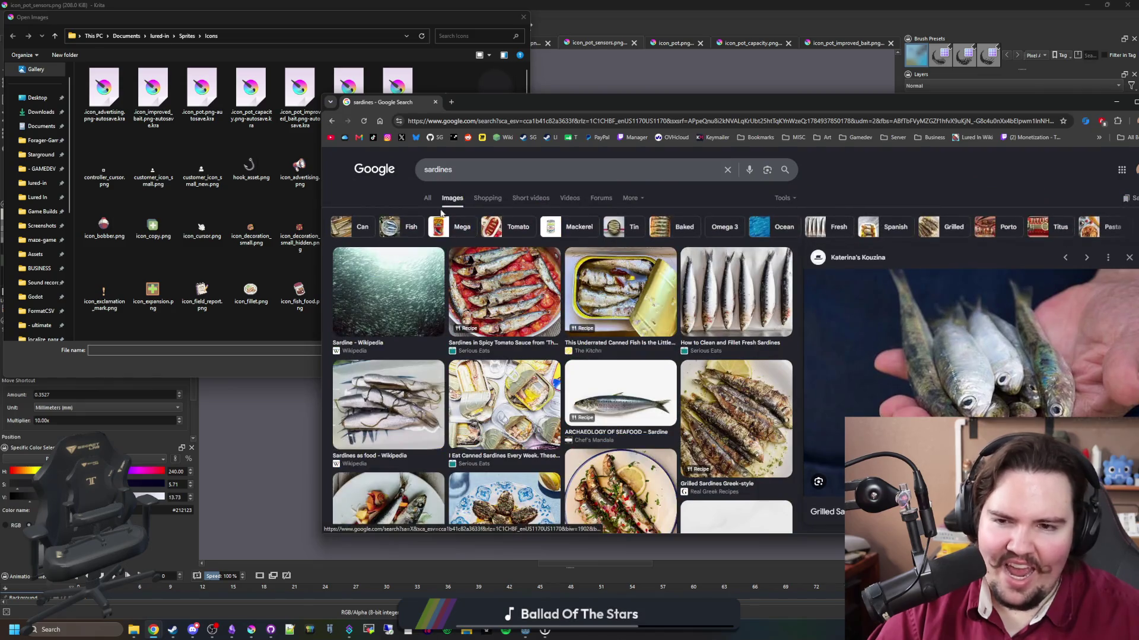
click(273, 202)
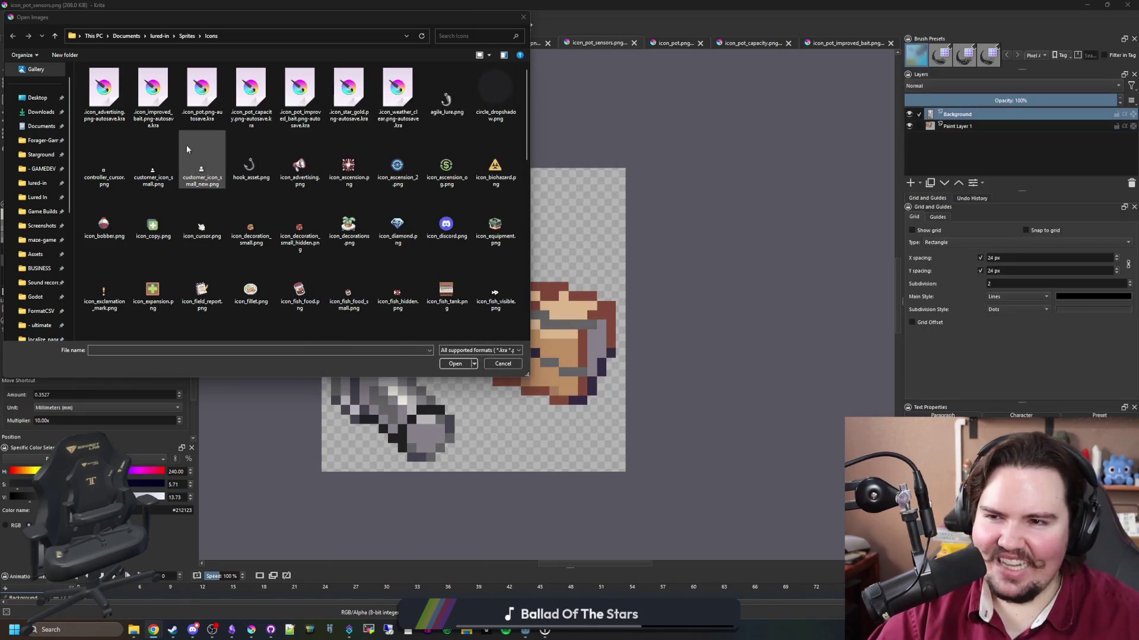
Open minnow.png from the Sprites > Fish folder and fit it in view.
click(188, 36)
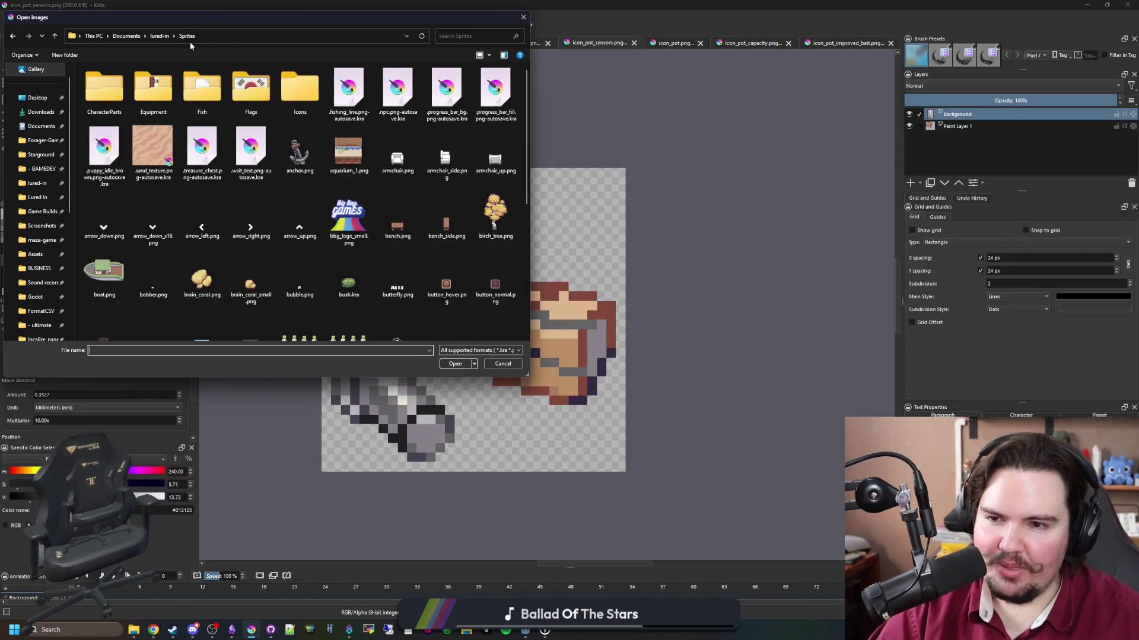
double_click(220, 106)
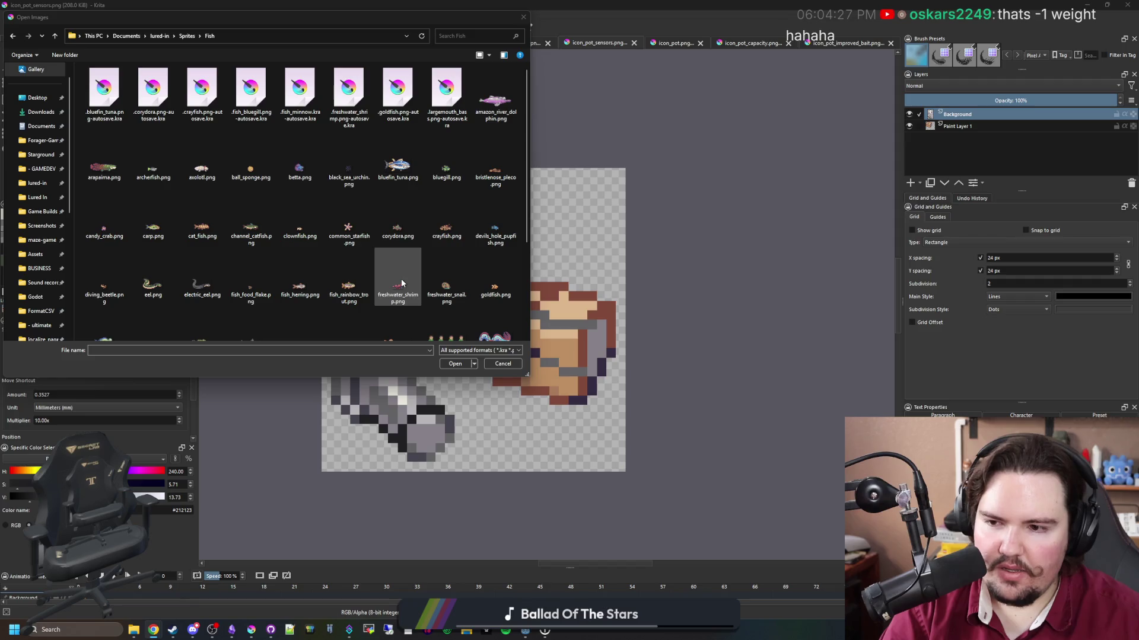
scroll(349, 178, down, 2)
click(251, 190)
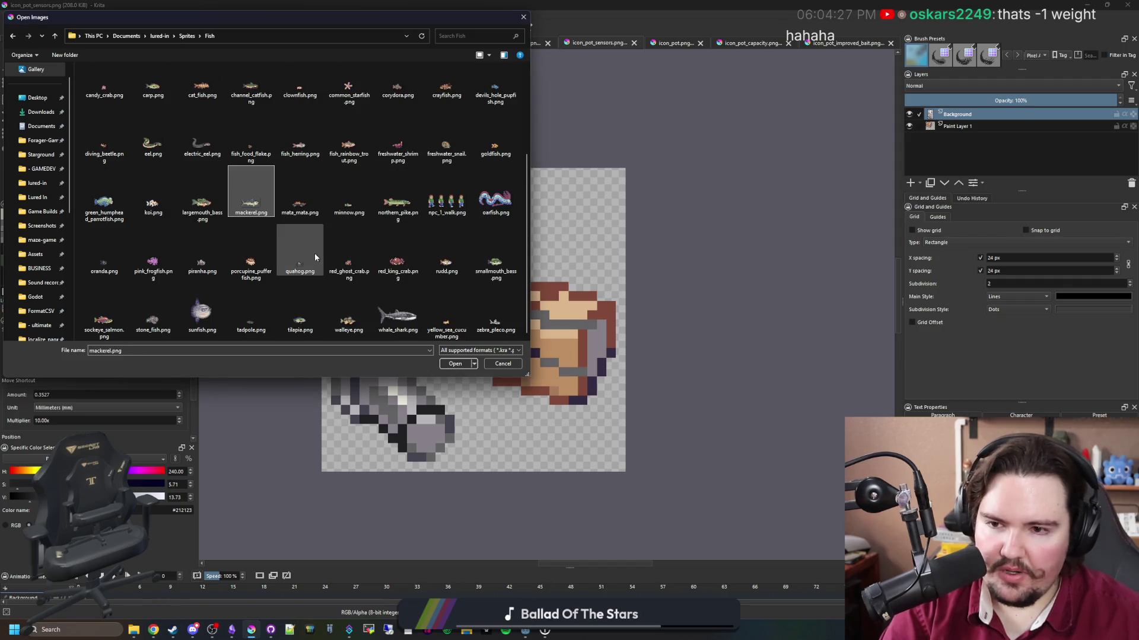
double_click(349, 204)
key(minus)
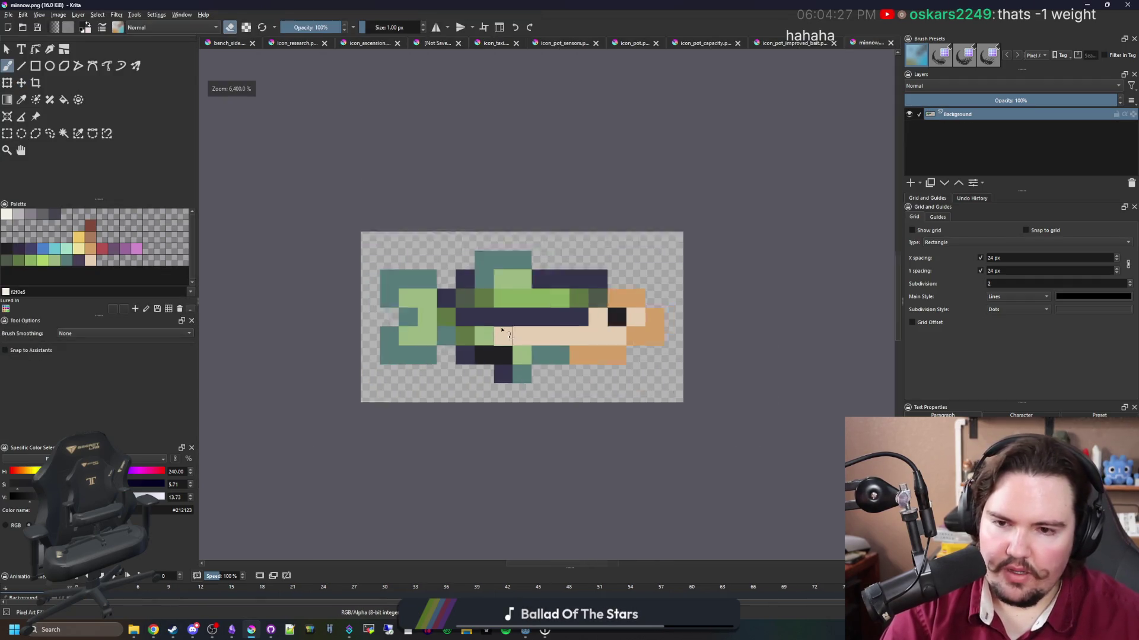
Resize the minnow canvas to 19 px wide and add a new paint layer.
click(58, 15)
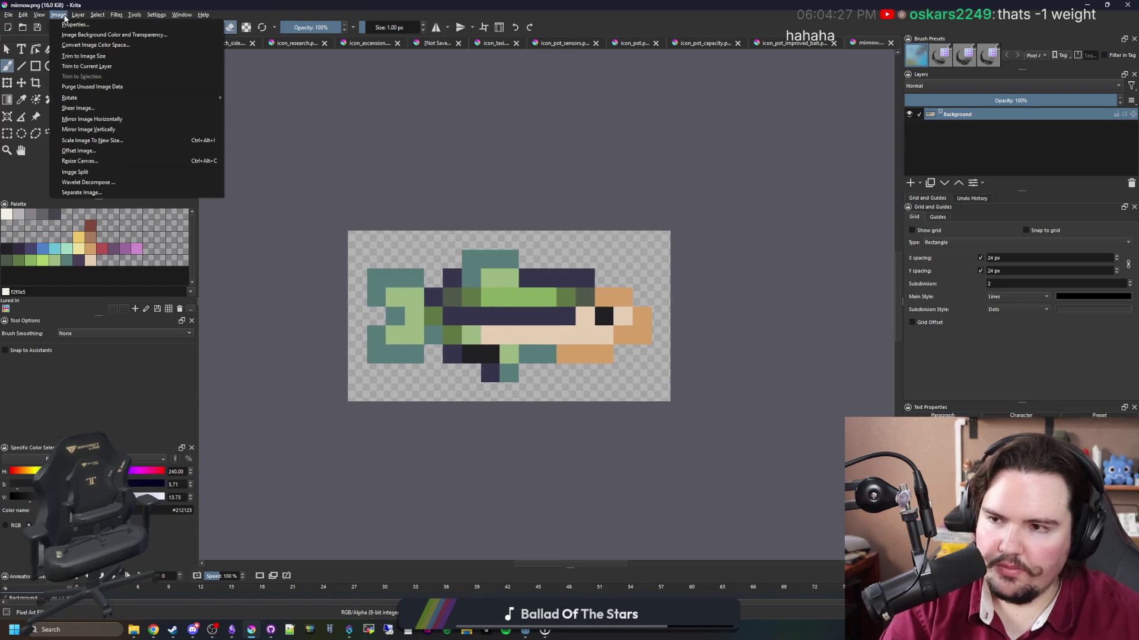
click(88, 161)
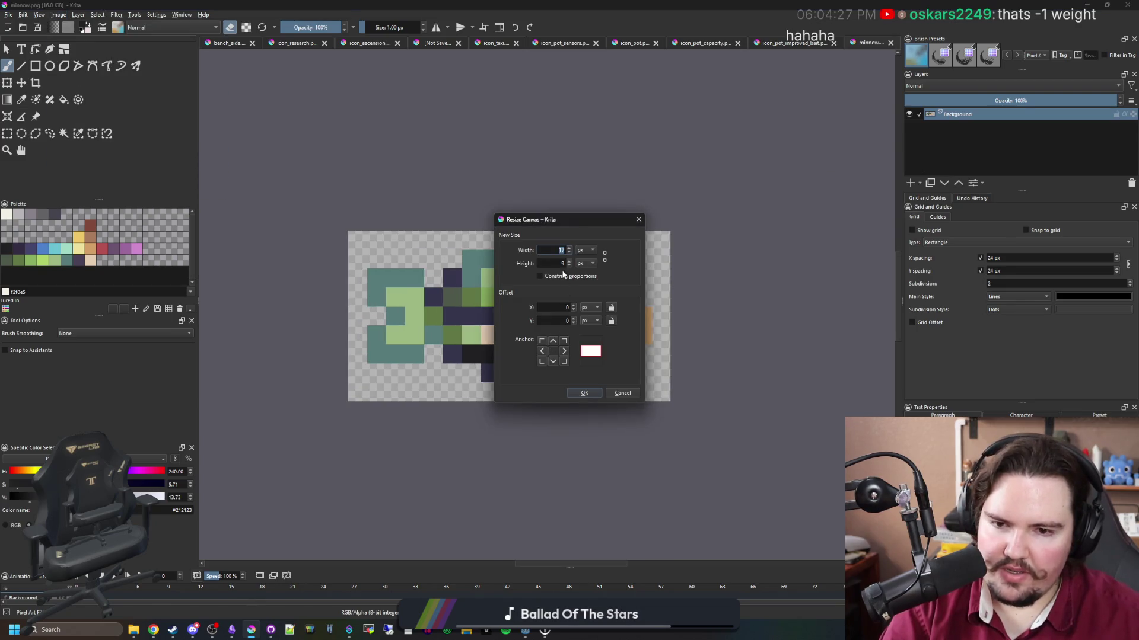
text(19)
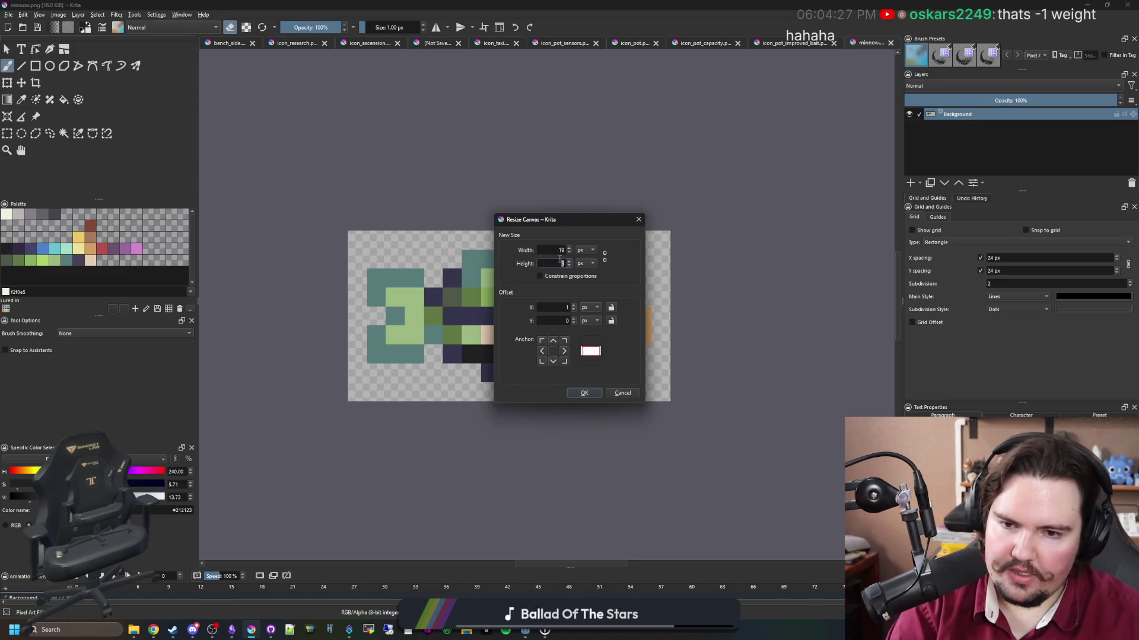
click(584, 393)
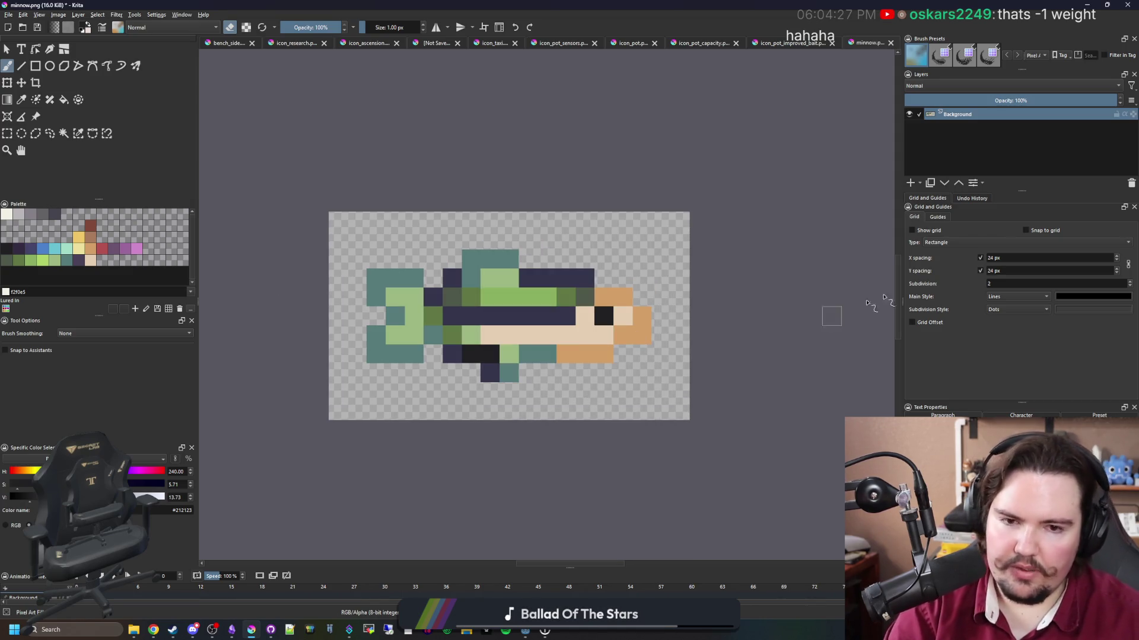
click(910, 183)
key(alt+Tab)
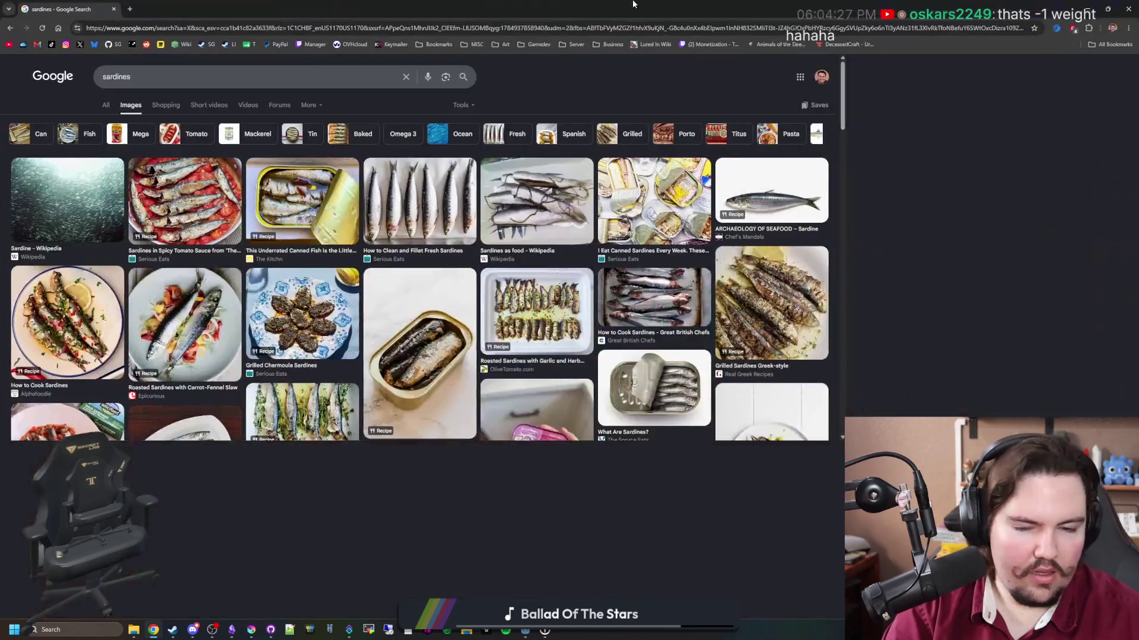
Preview the Pacific Sardine, Spanish Sardine and Archaeology of Seafood images, then switch to All results.
click(750, 396)
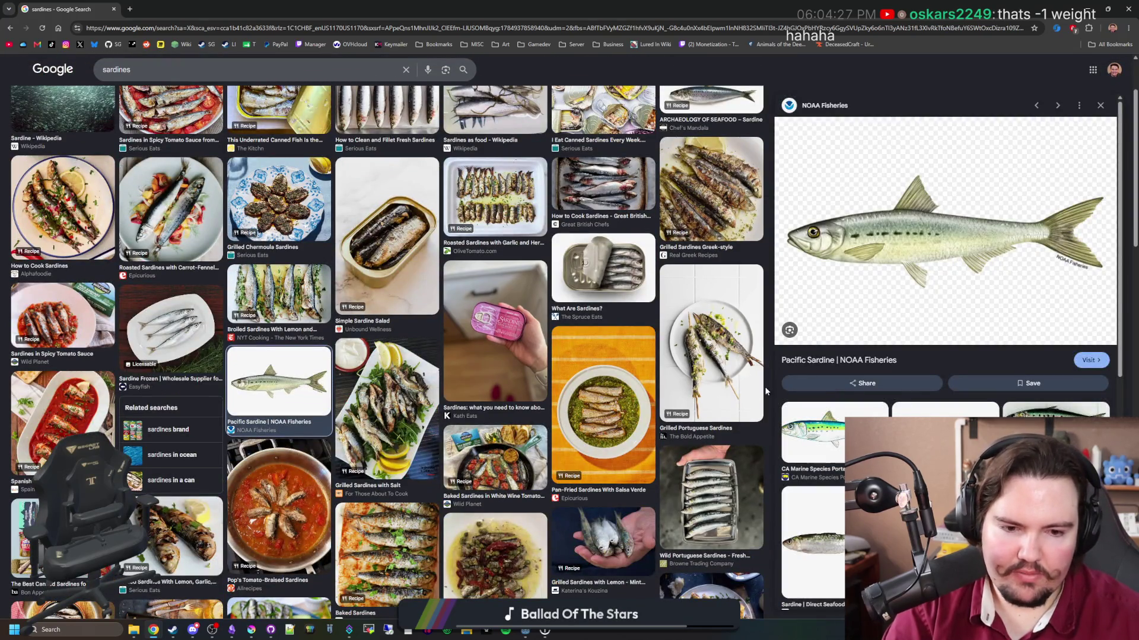
click(945, 411)
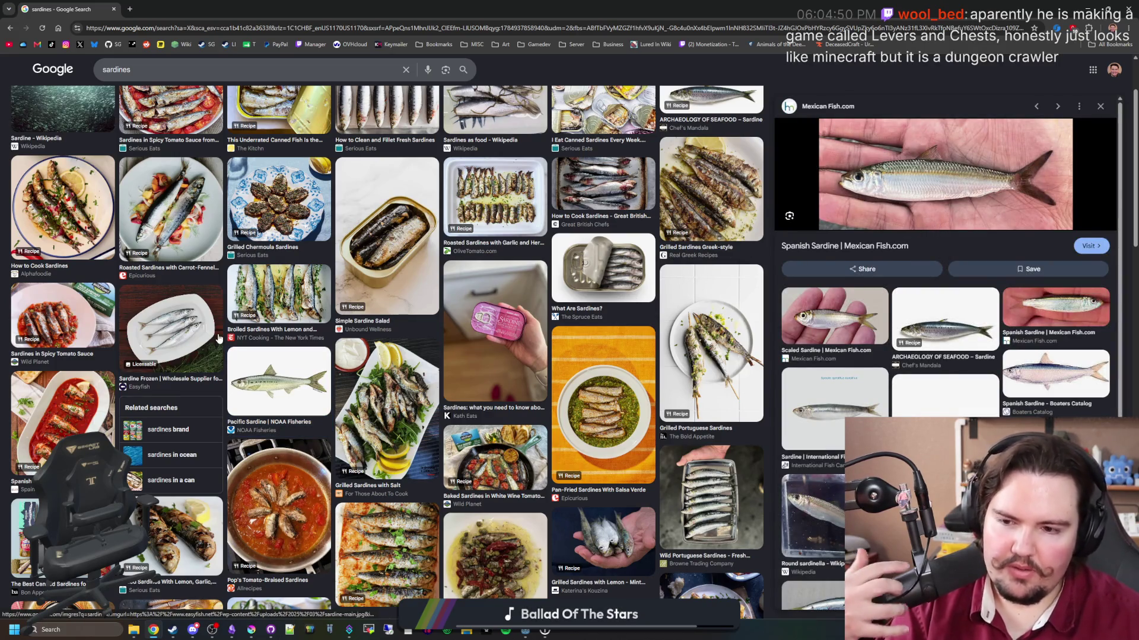
scroll(218, 338, down, 5)
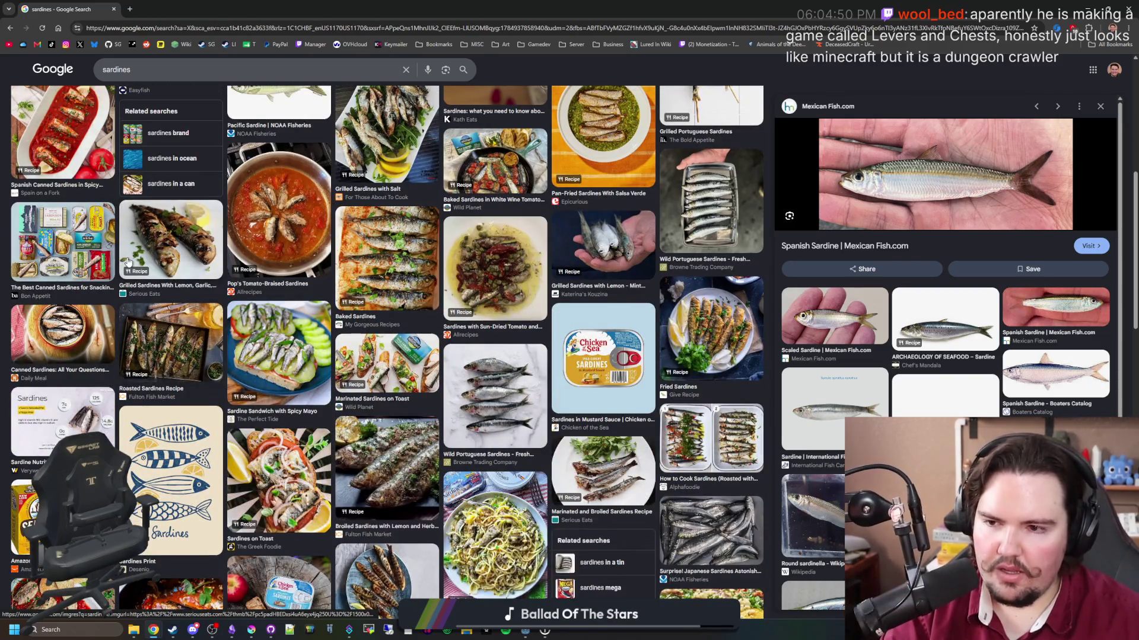
scroll(128, 261, down, 15)
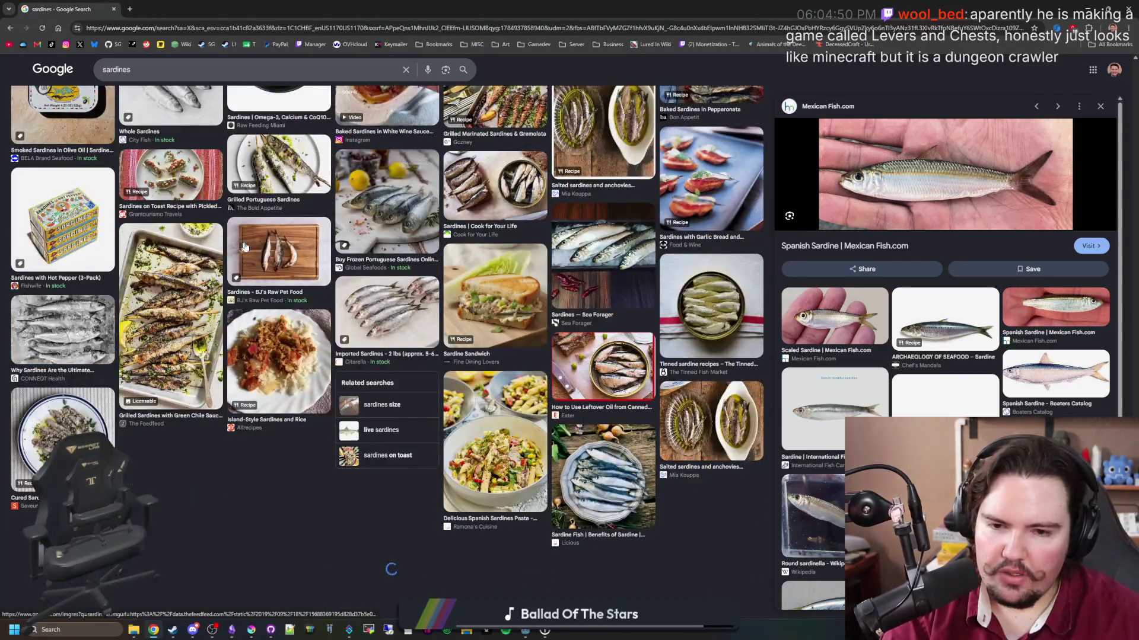
scroll(245, 246, up, 20)
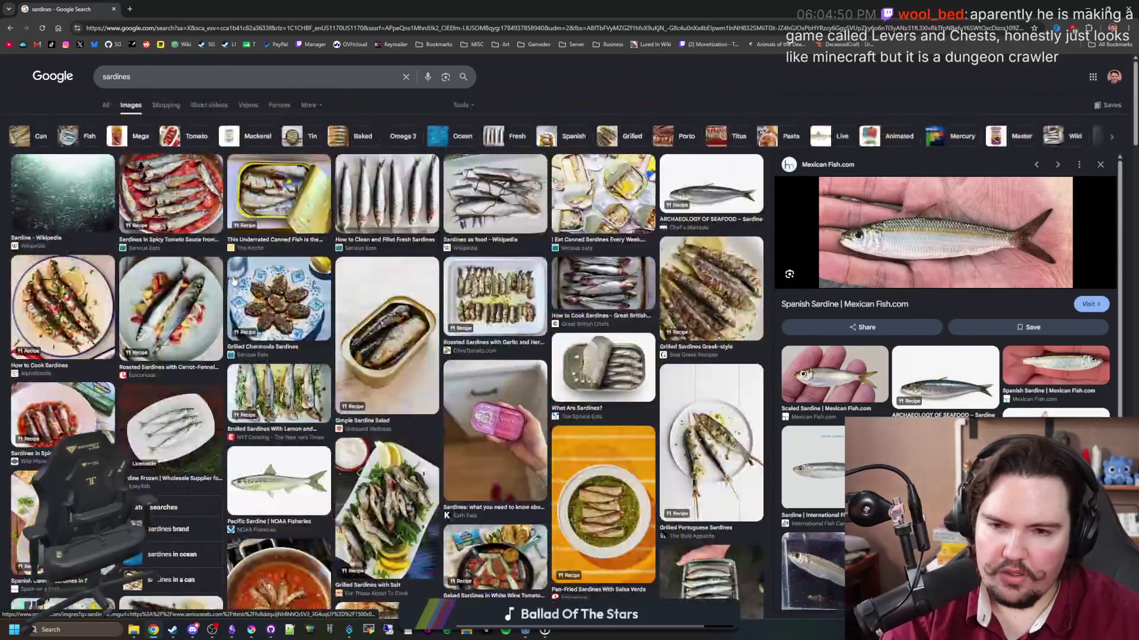
click(744, 180)
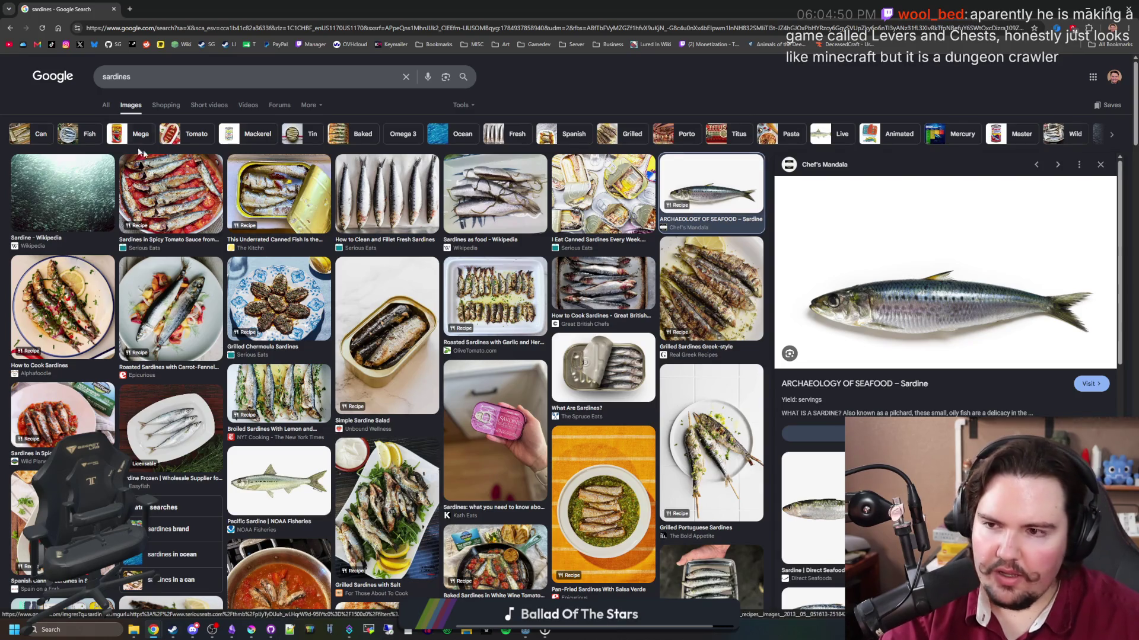
click(108, 109)
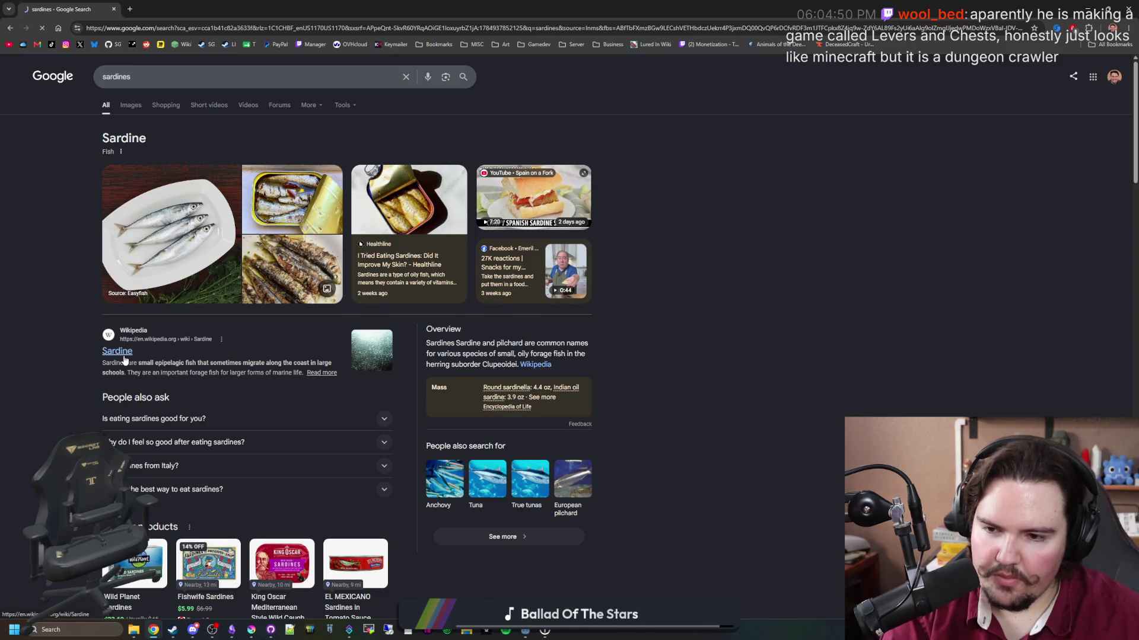
Open the Wikipedia Sardine article, view its school photo and catch chart enlarged, and close the stray X window.
click(124, 353)
click(886, 290)
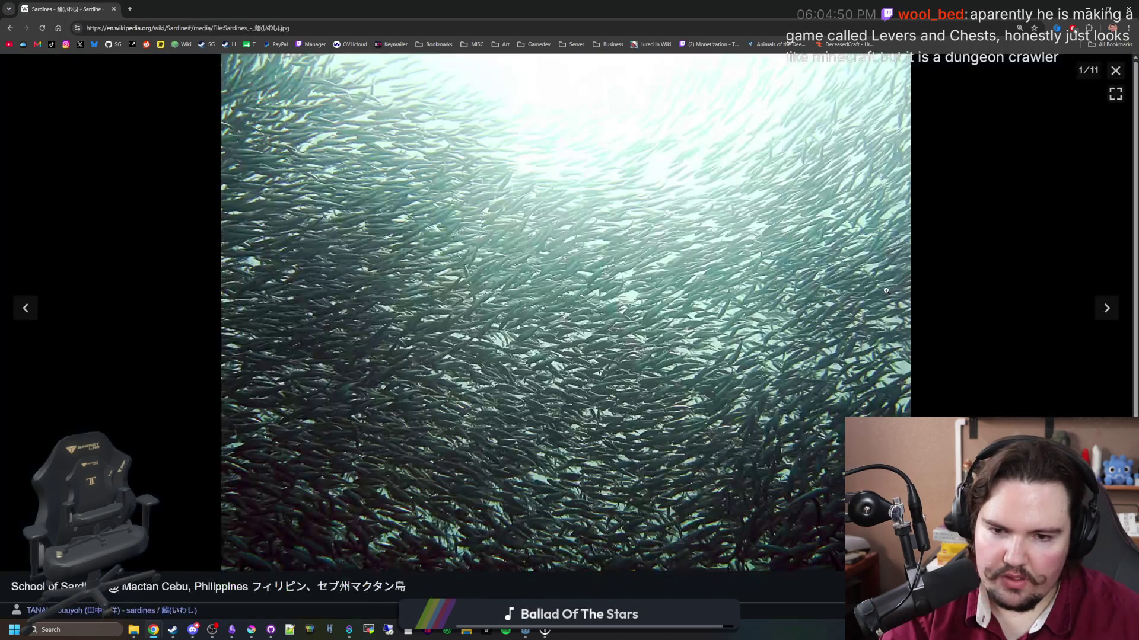
click(1115, 71)
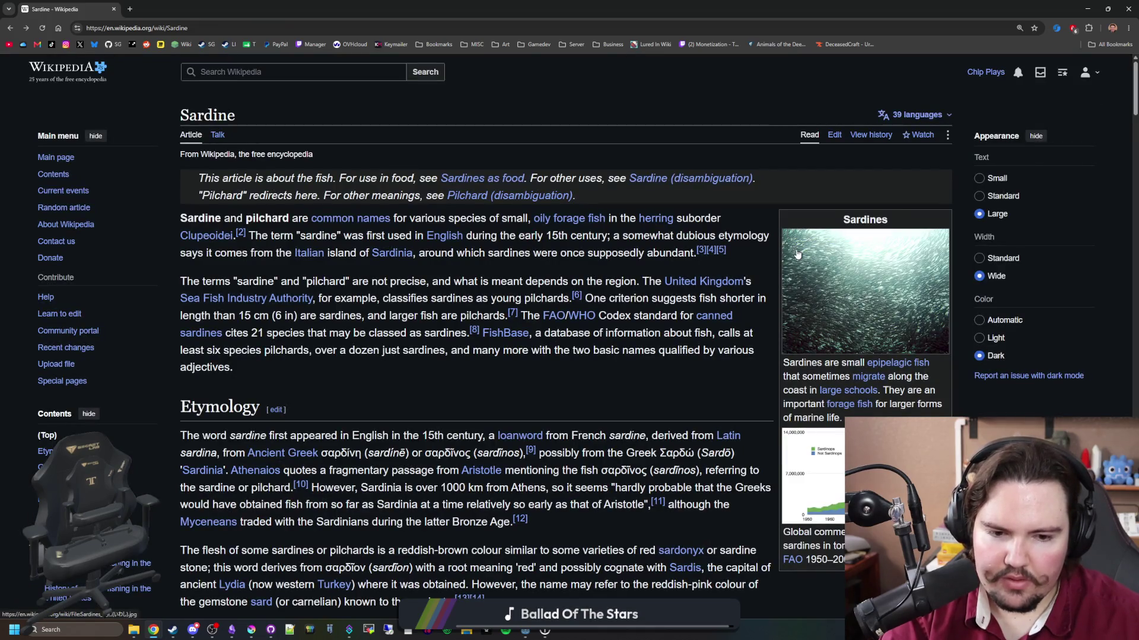
scroll(797, 253, down, 2)
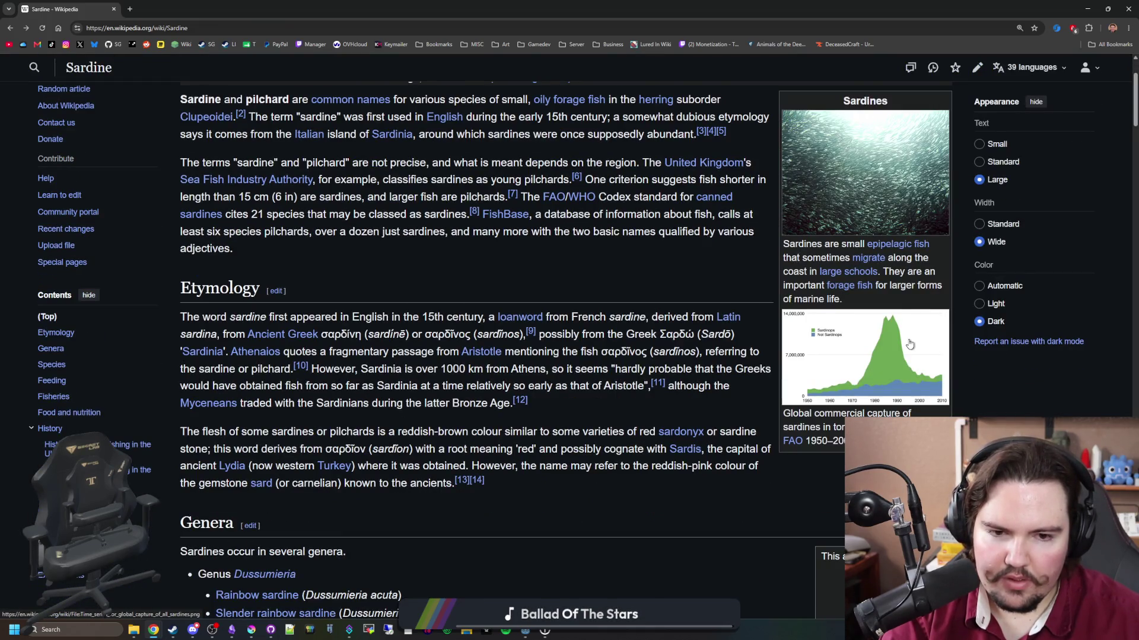
click(909, 344)
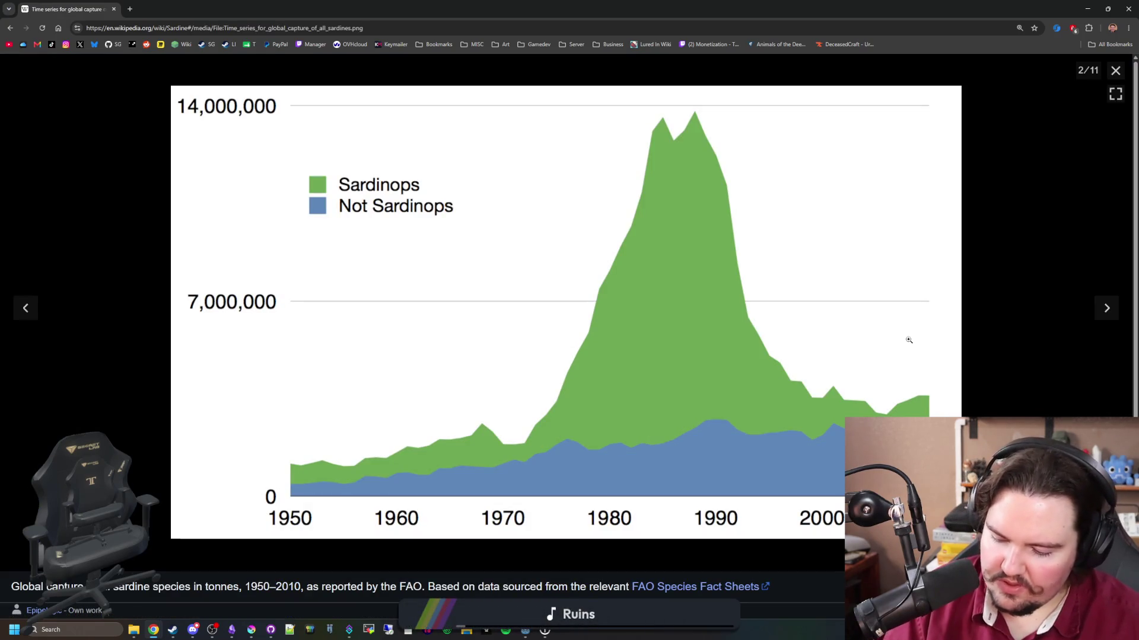
click(1115, 70)
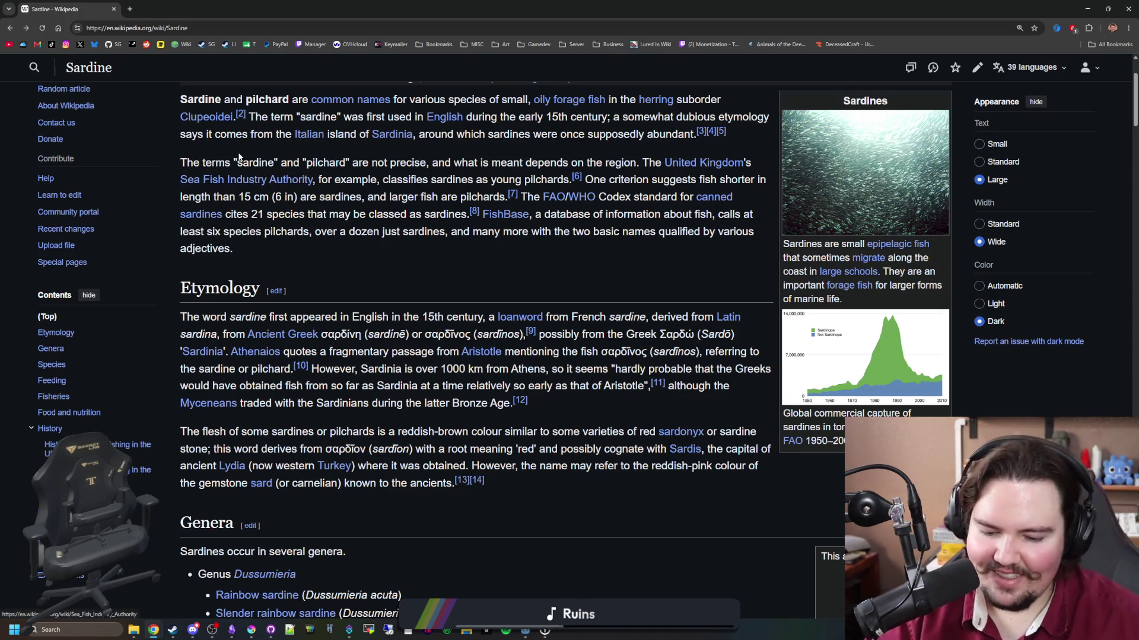
shift+click(80, 44)
key(ctrl+w)
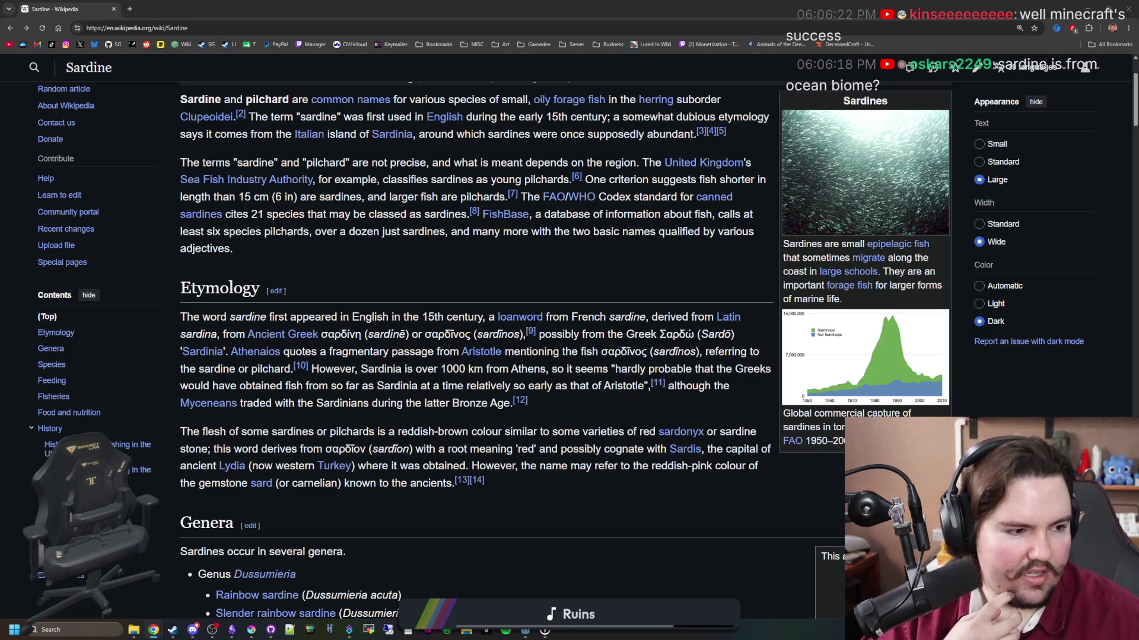
Maximise the Levers and Chests screenshot window at normal zoom, then switch to the lac.net window.
key(alt+Tab)
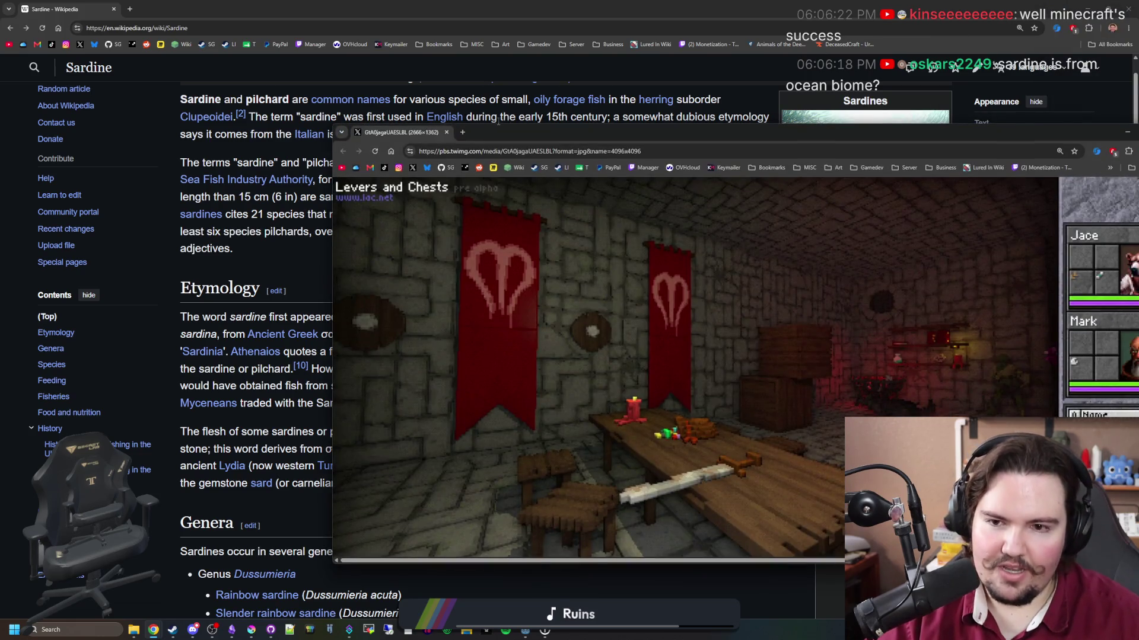
double_click(514, 135)
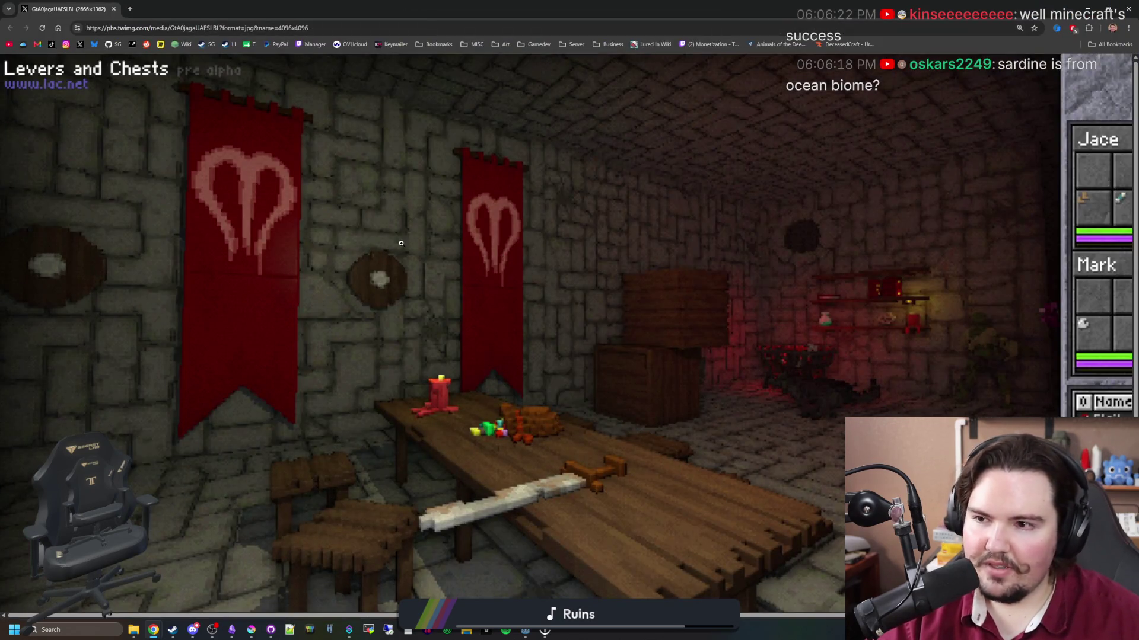
key(ctrl+plus)
key(ctrl+minus)
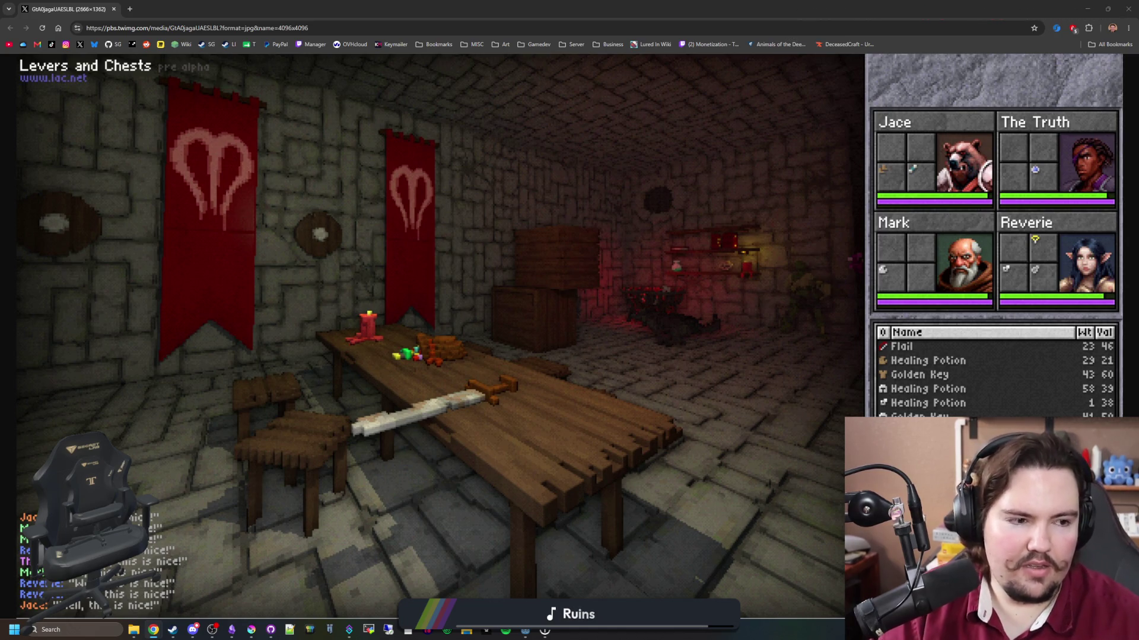
key(alt+Tab)
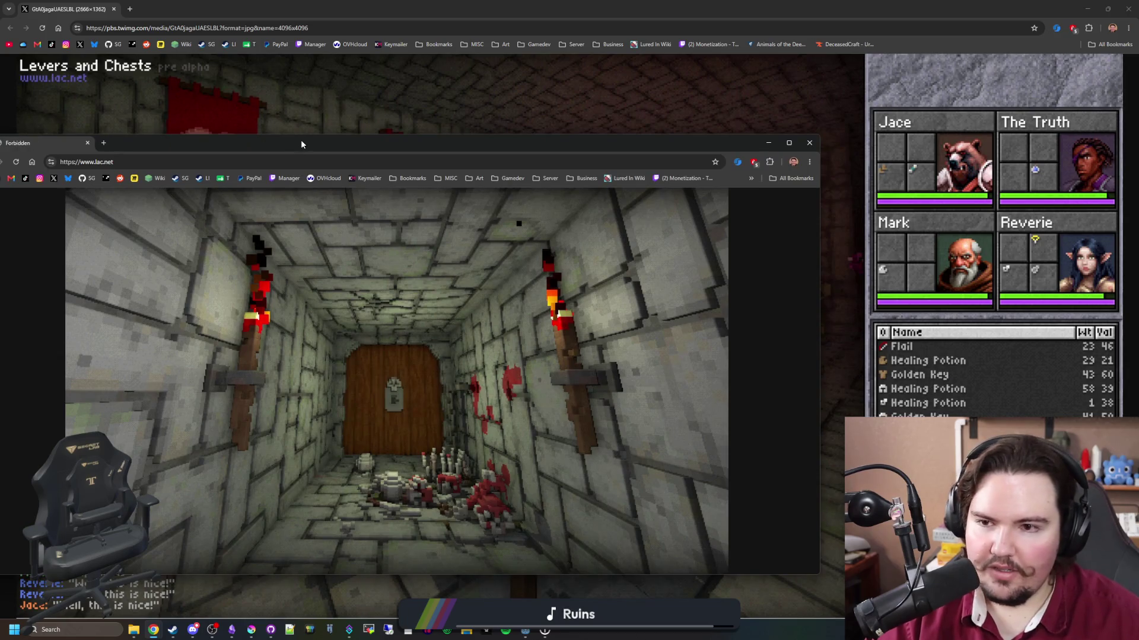
Maximise the lac.net game, zoom the page out, and repeatedly try the locked dungeon door.
key(super+Up)
click(549, 388)
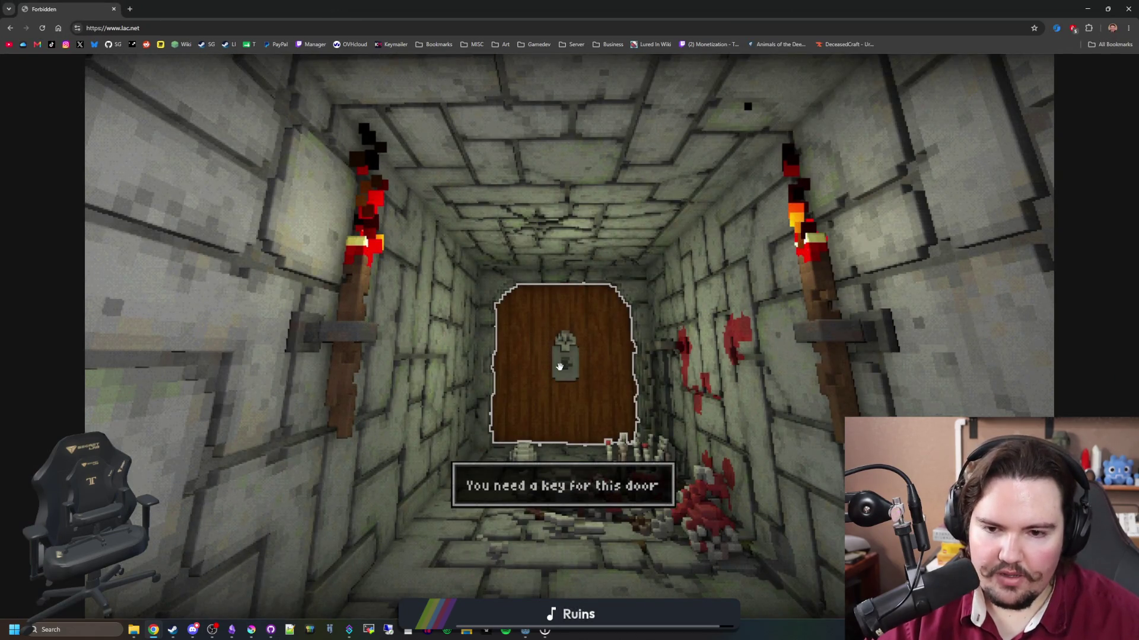
click(580, 372)
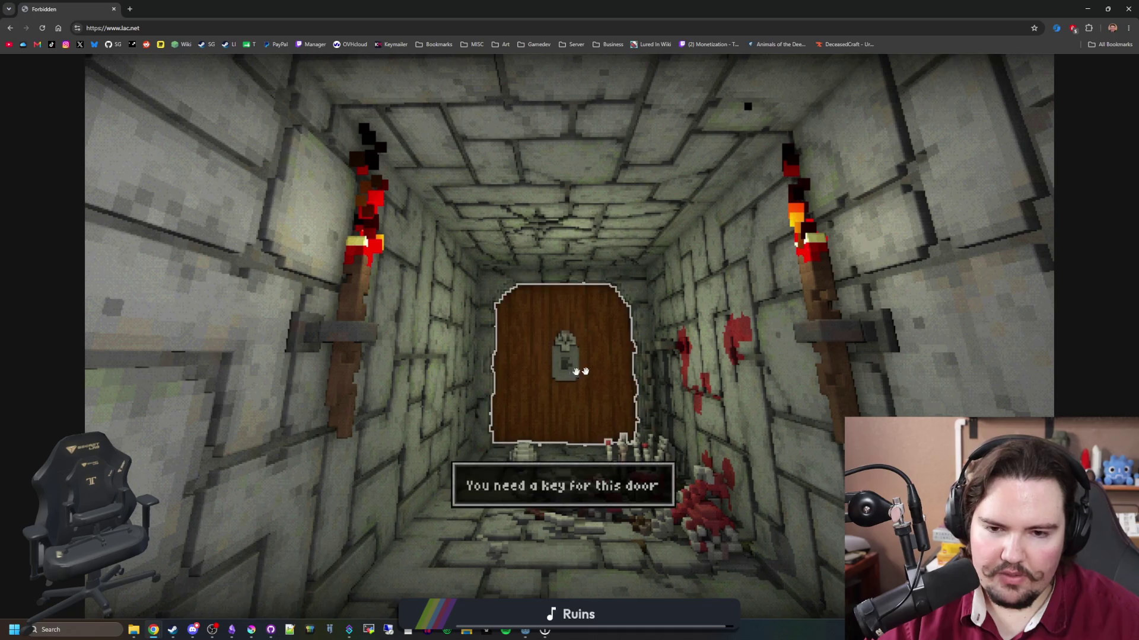
click(585, 406)
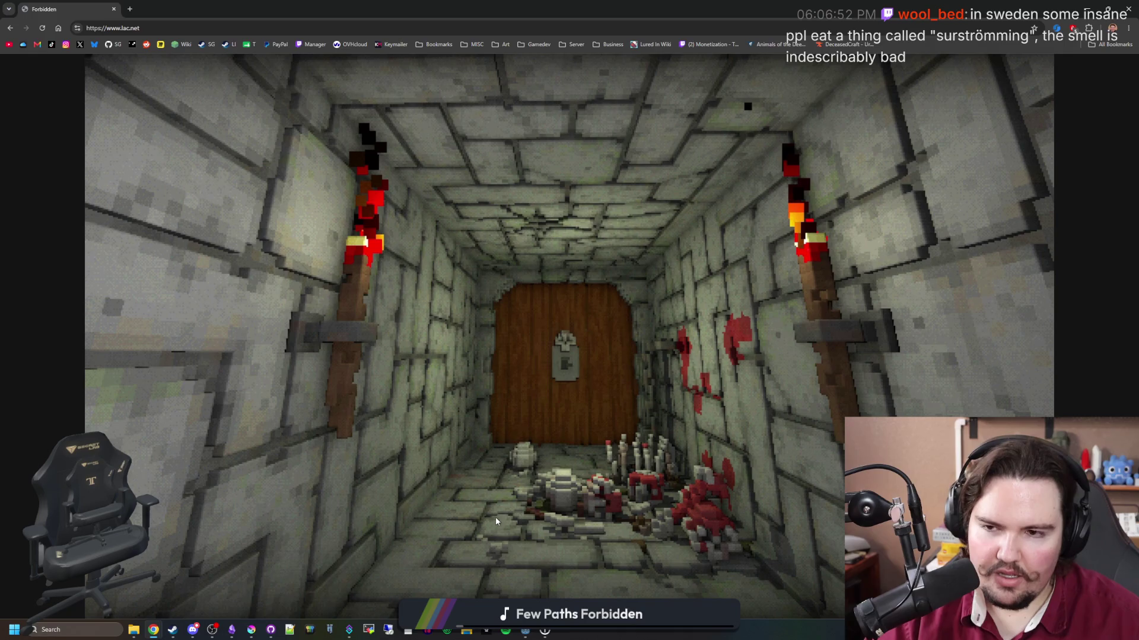
key(ctrl+minus)
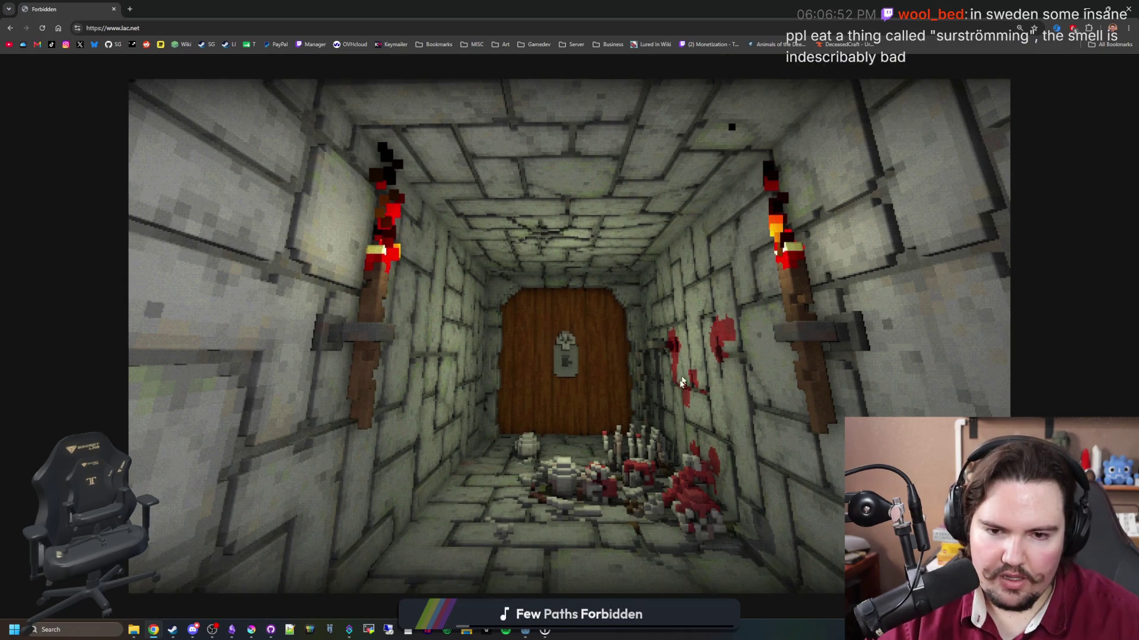
click(579, 343)
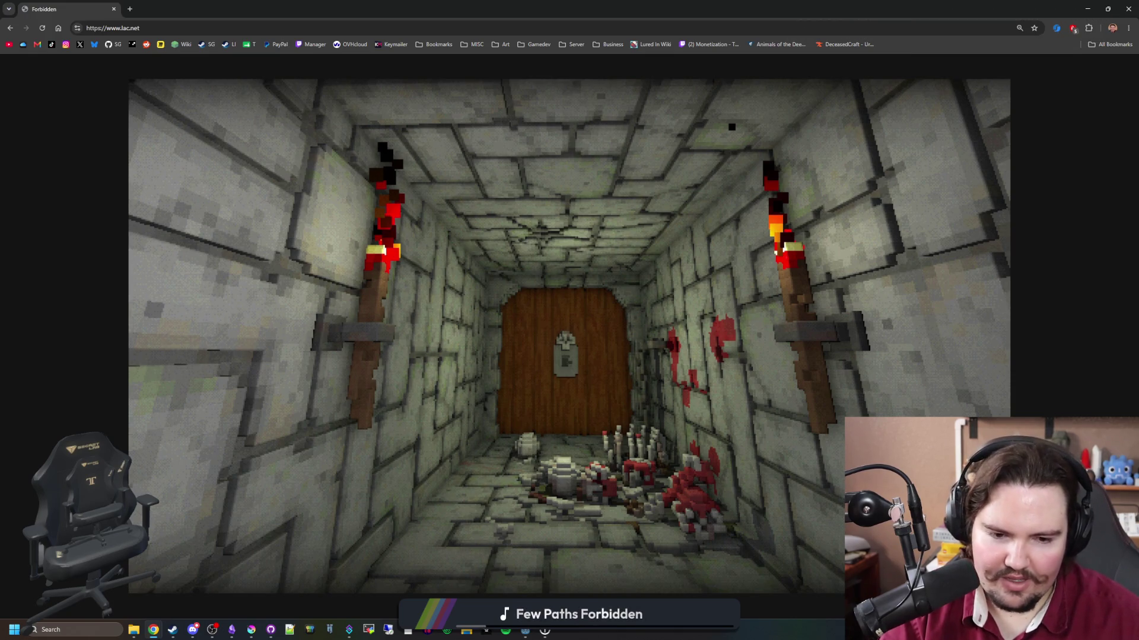
click(566, 358)
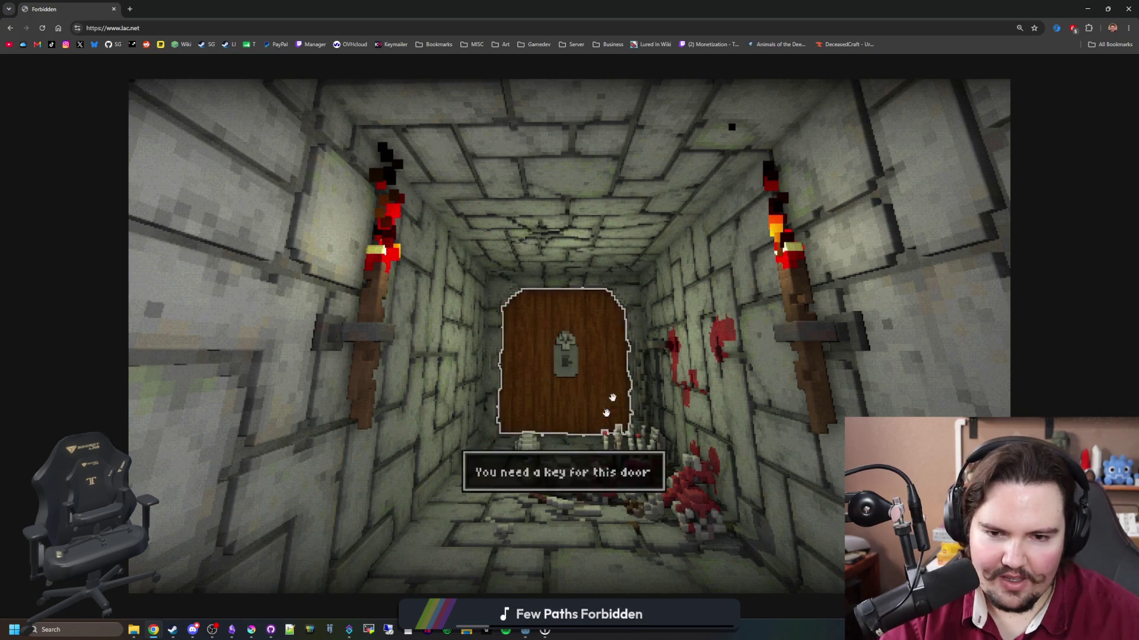
right_click(566, 358)
key(Escape)
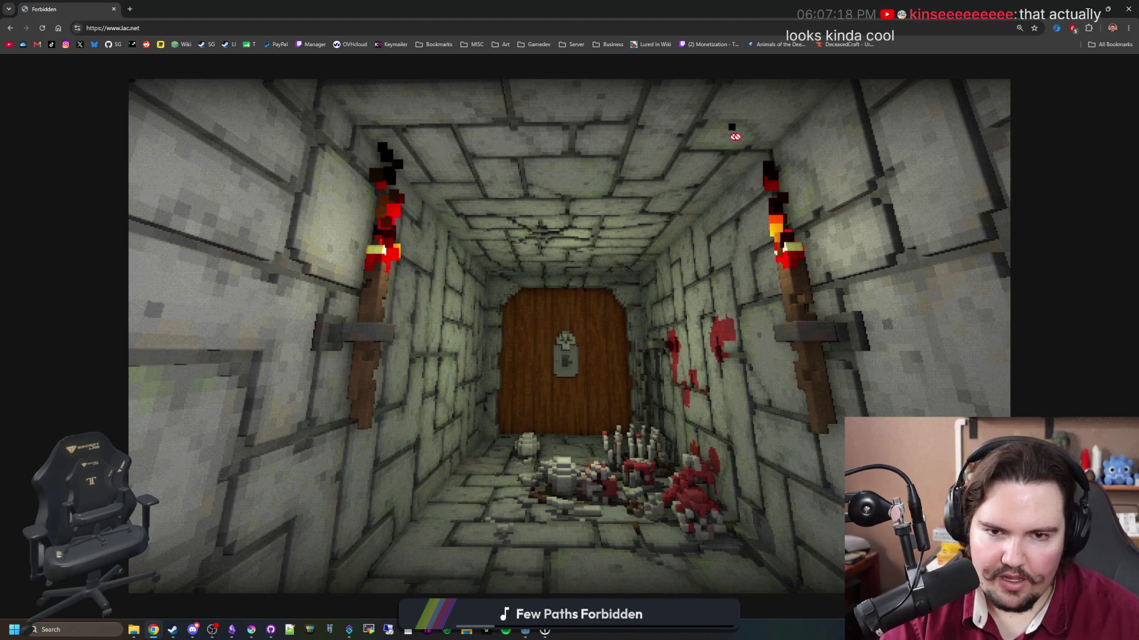
Open DevTools and inspect the page's head, style block, and the door's hover-box element.
key(F12)
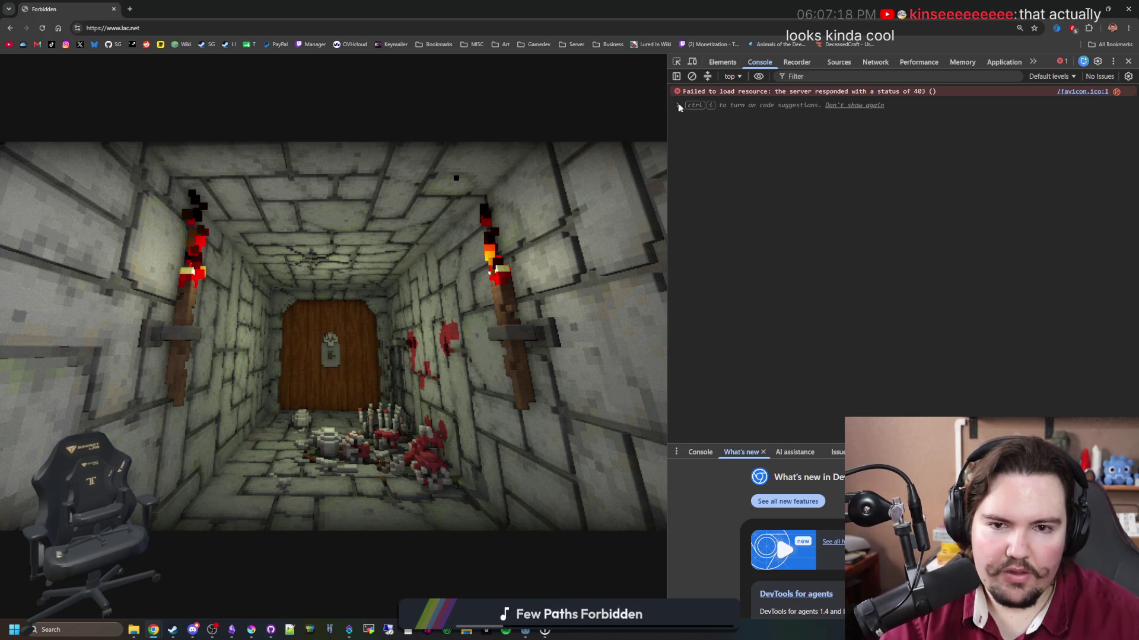
click(720, 62)
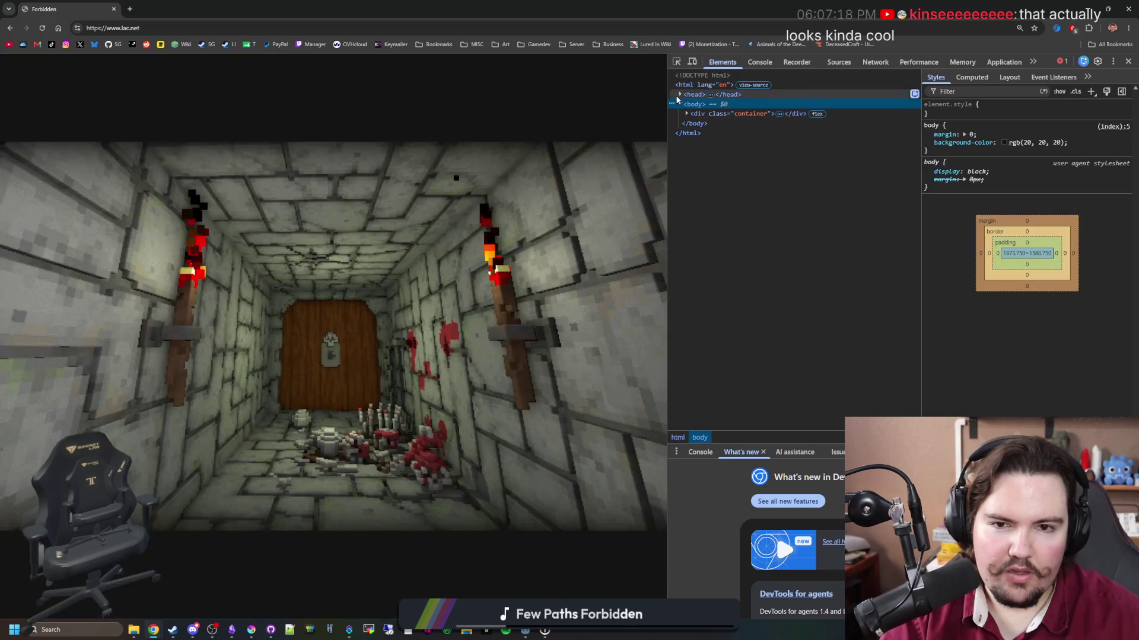
click(678, 94)
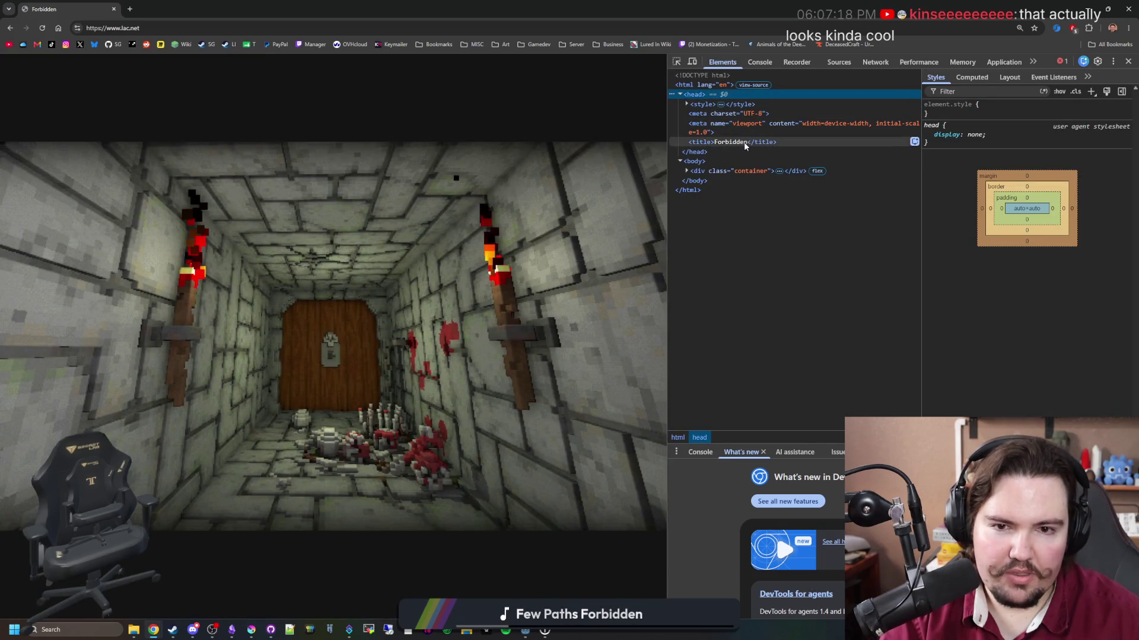
click(686, 104)
click(686, 105)
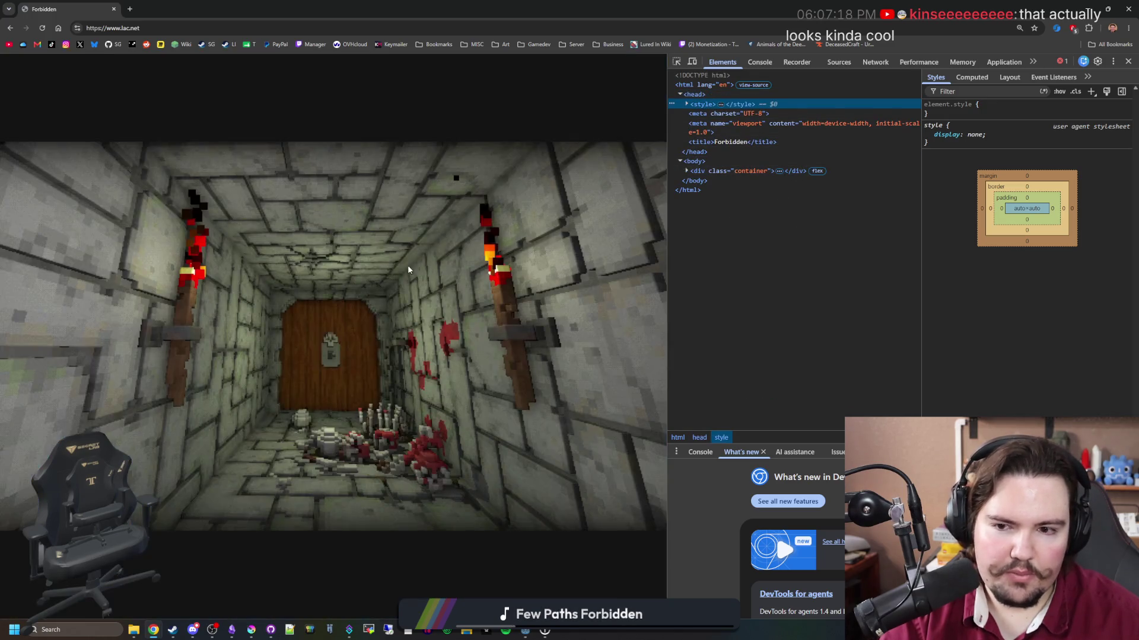
mouse_move(324, 343)
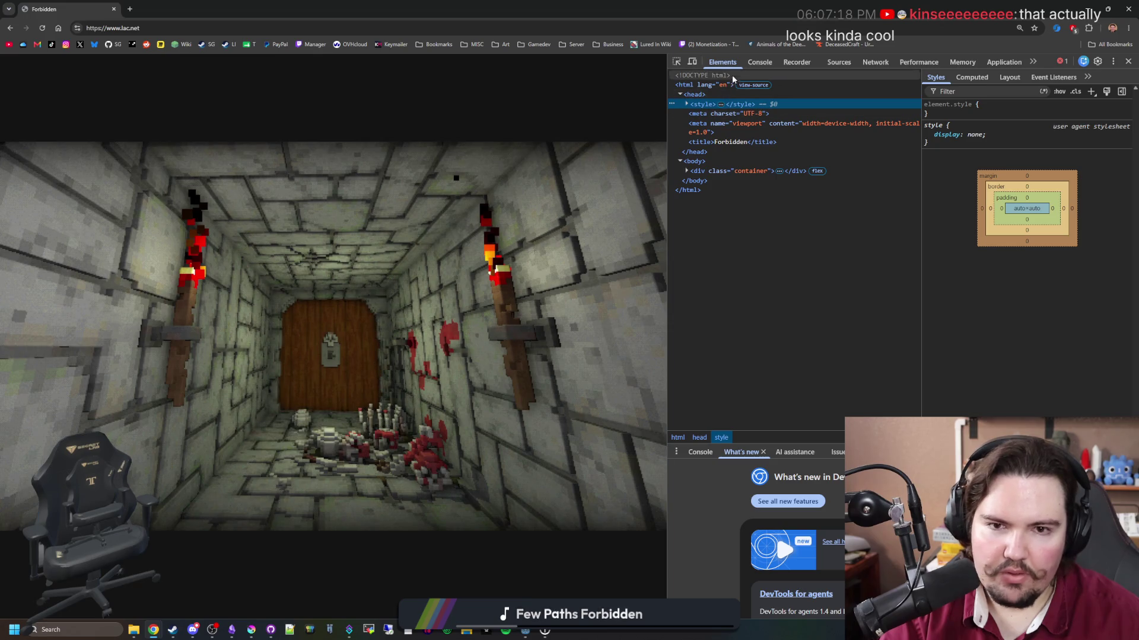
click(676, 62)
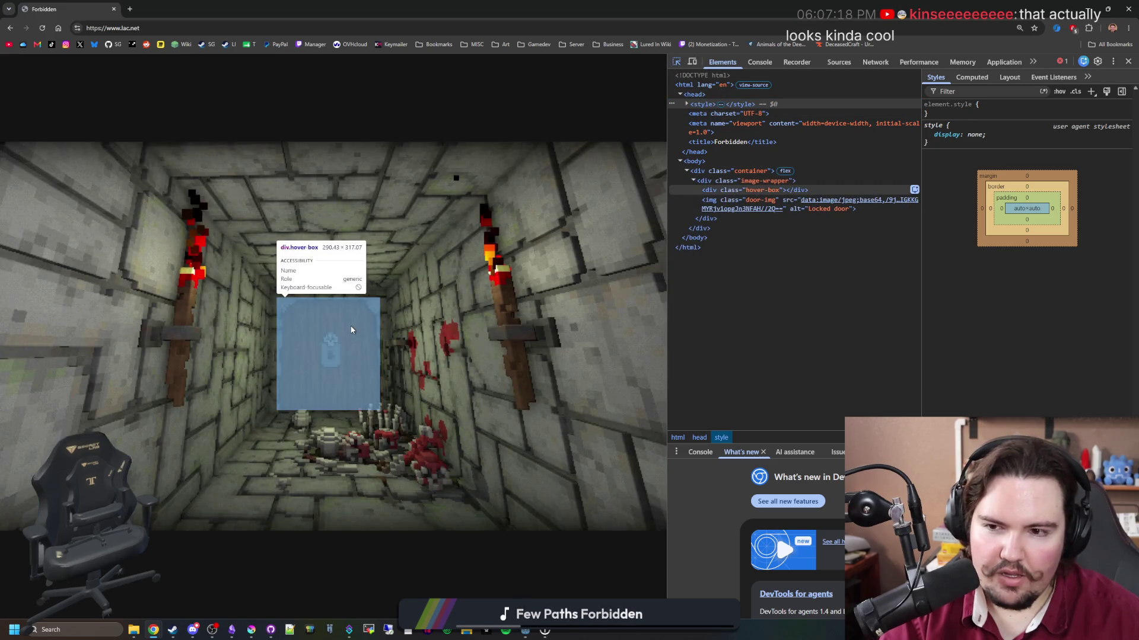
click(351, 330)
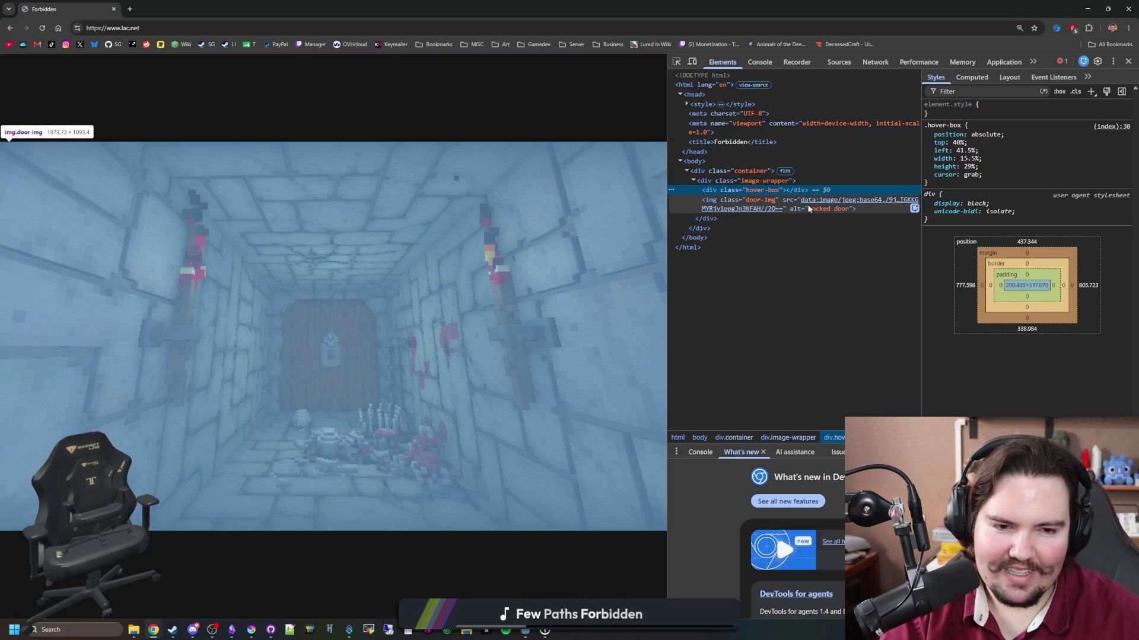
Close DevTools, try the locked door again, and restore the window from maximised.
click(329, 323)
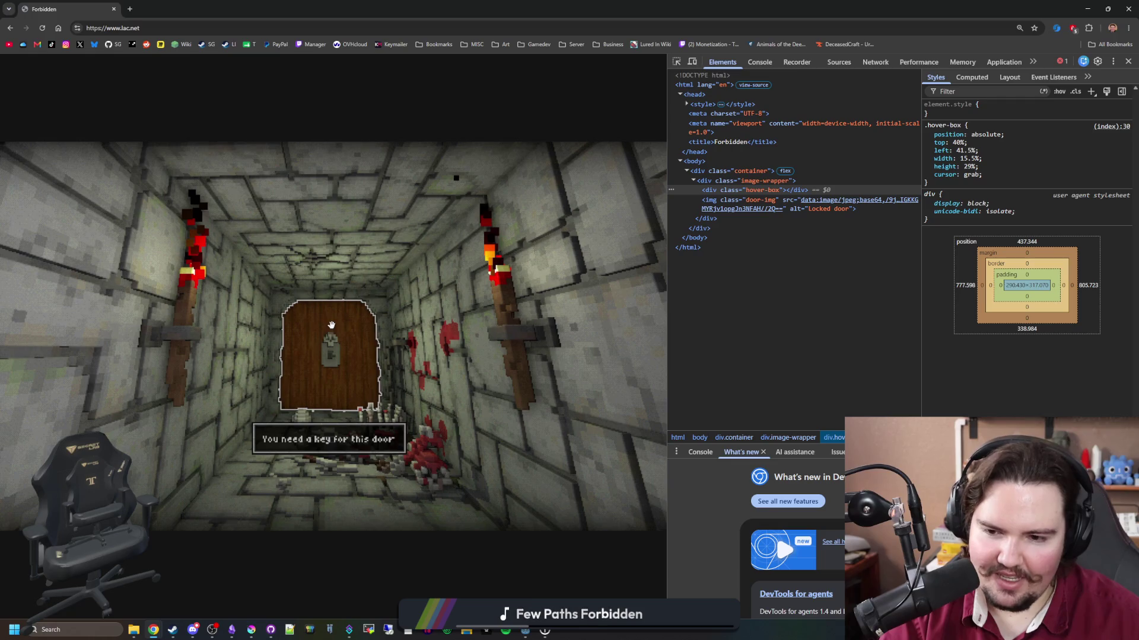
click(1128, 62)
click(560, 343)
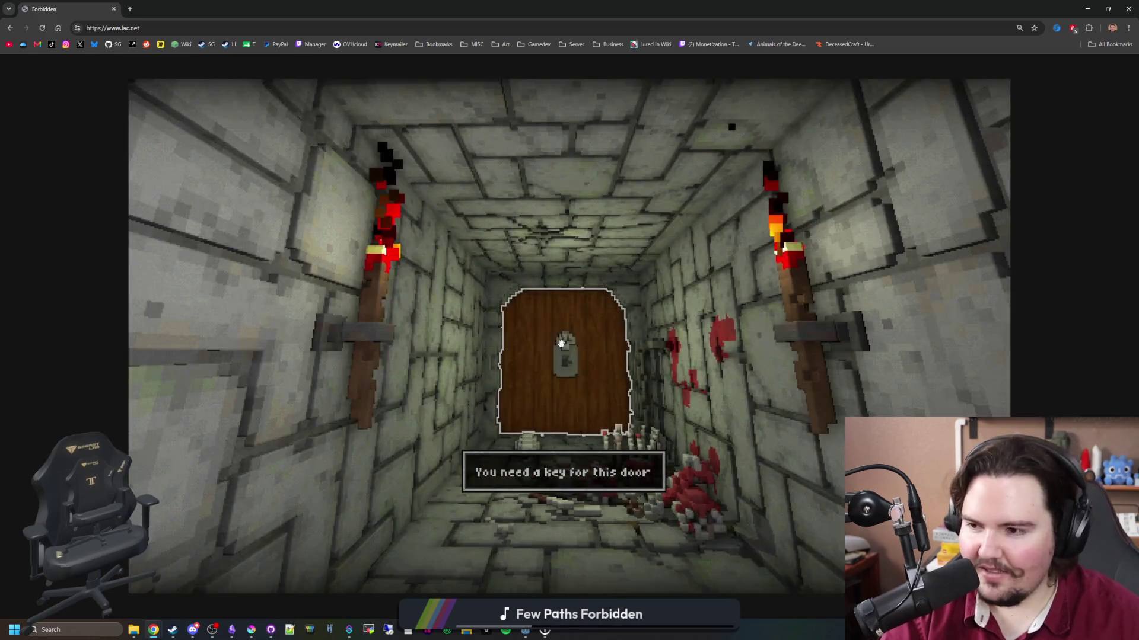
click(561, 343)
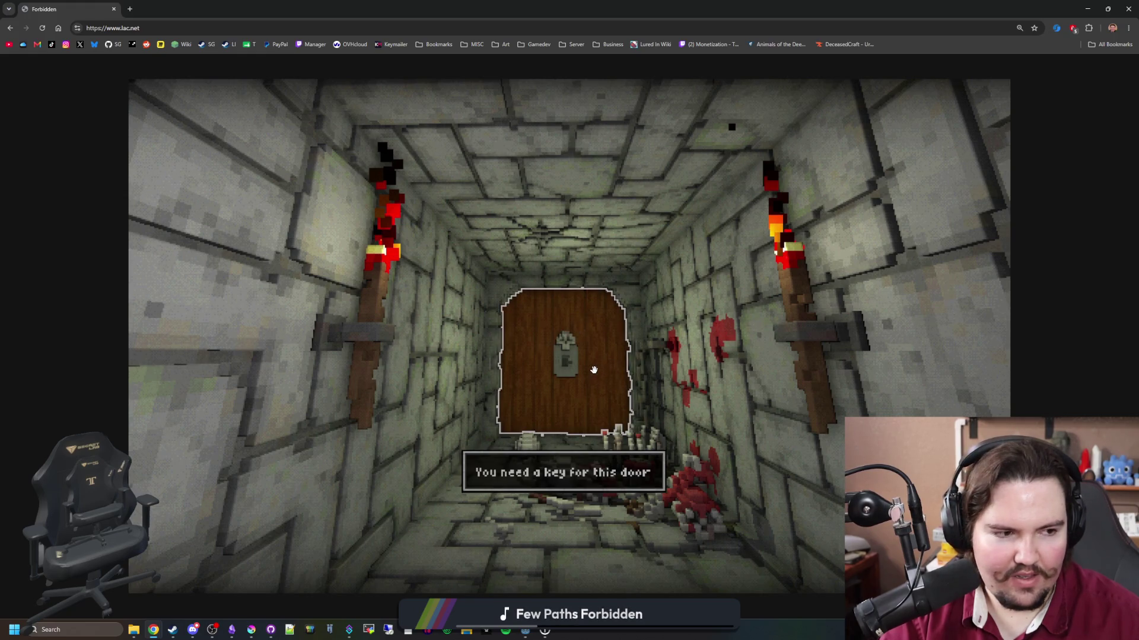
mouse_move(572, 427)
mouse_down()
mouse_move(649, 465)
mouse_move(1021, 334)
mouse_up()
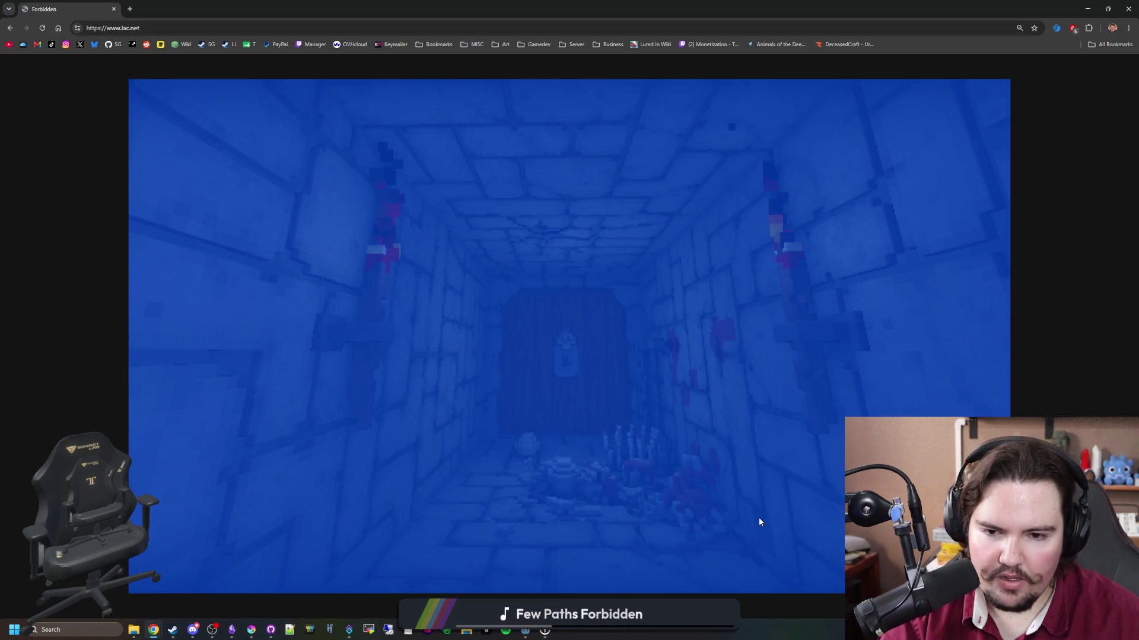
drag(117, 9, 476, 245)
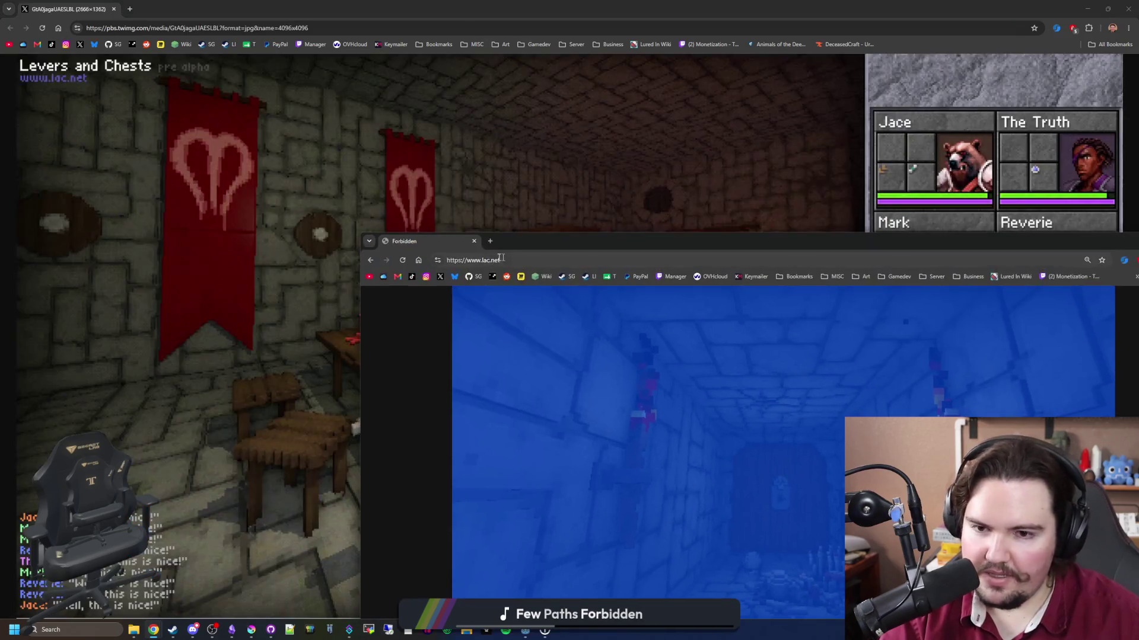
Close the lac.net window and shrink the Levers and Chests screenshot window.
click(477, 245)
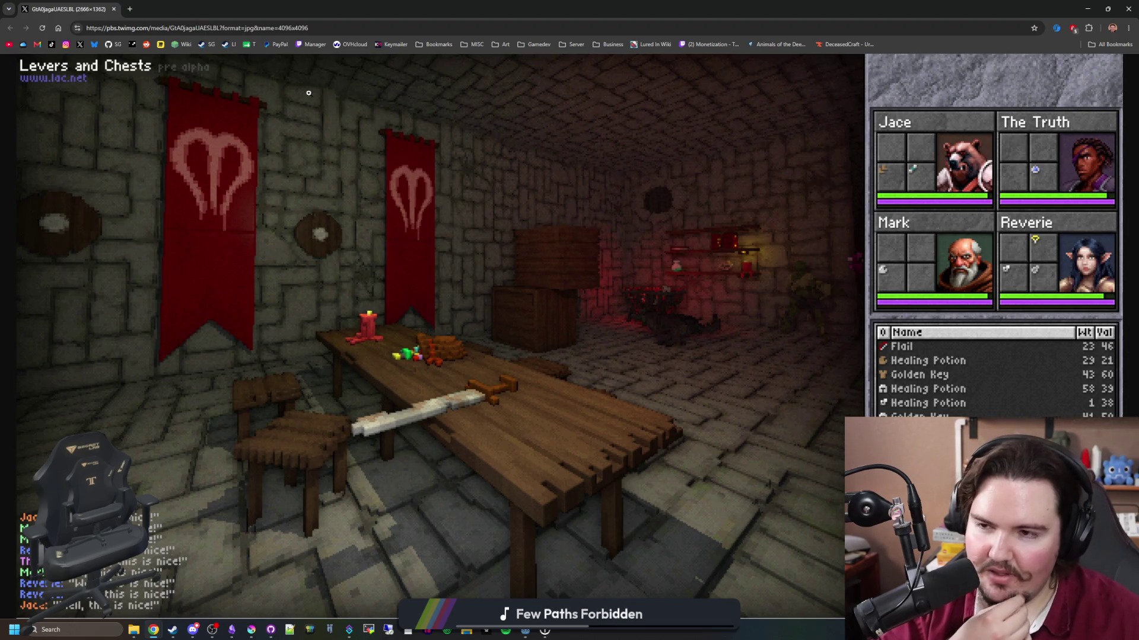
drag(308, 9, 519, 271)
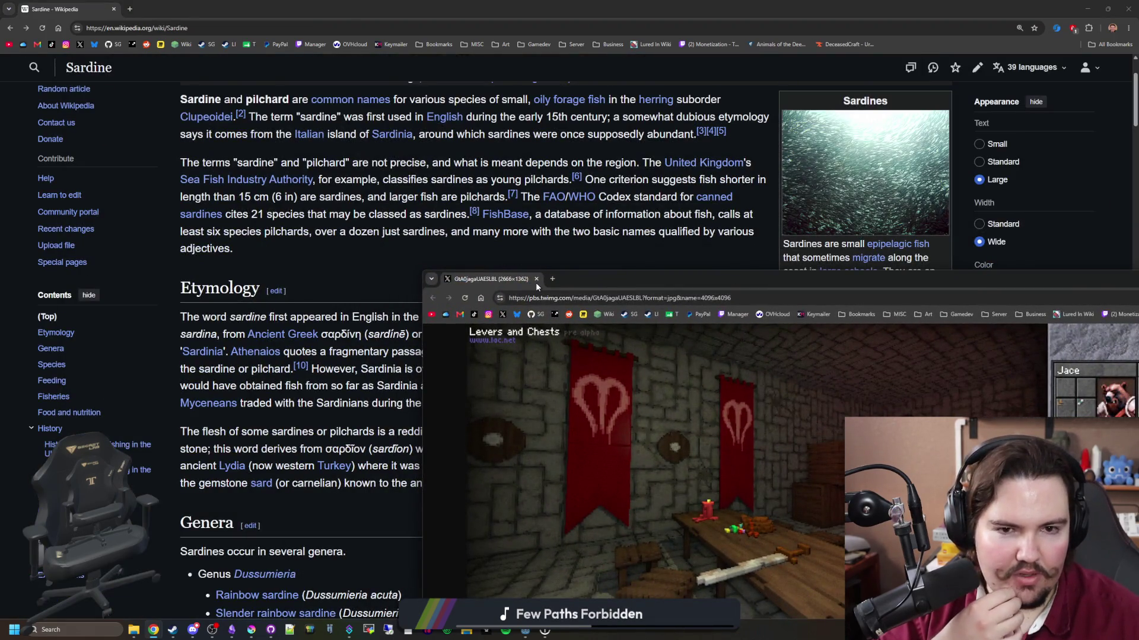
Close the screenshot window and glance at the particle stress-test post before returning to Wikipedia.
click(536, 279)
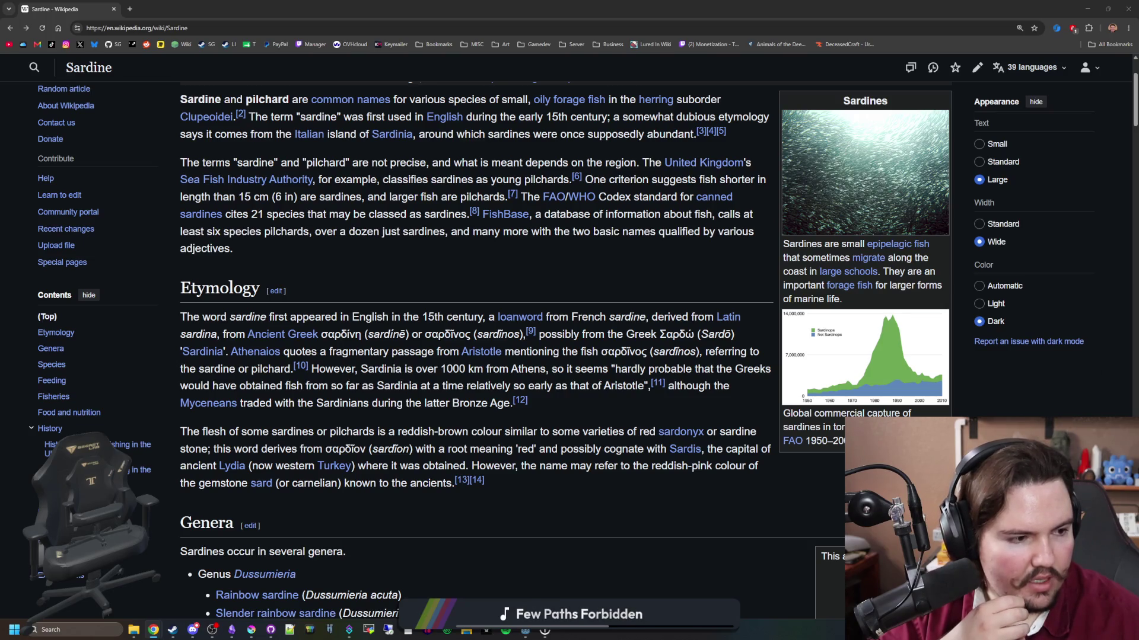
key(alt+Tab)
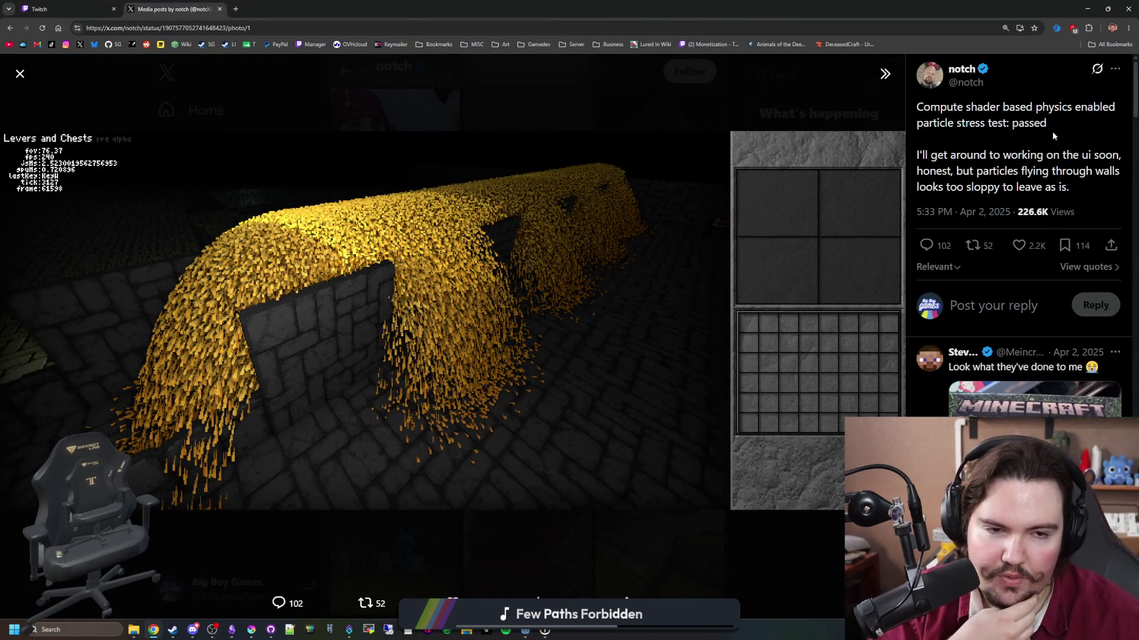
key(alt+Tab)
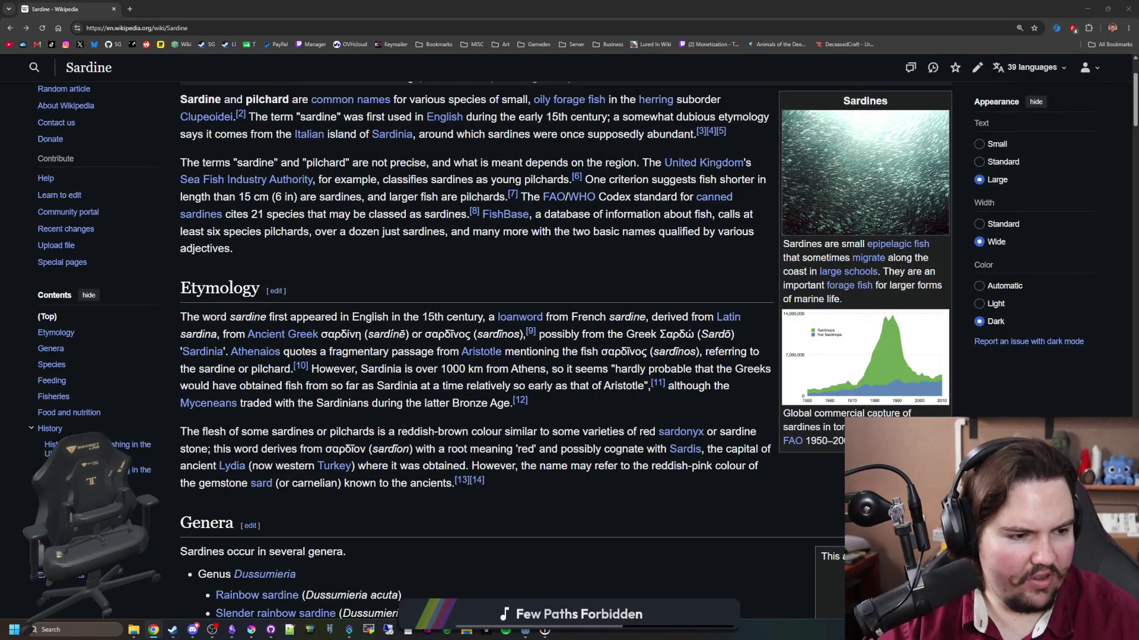
key(alt+Tab)
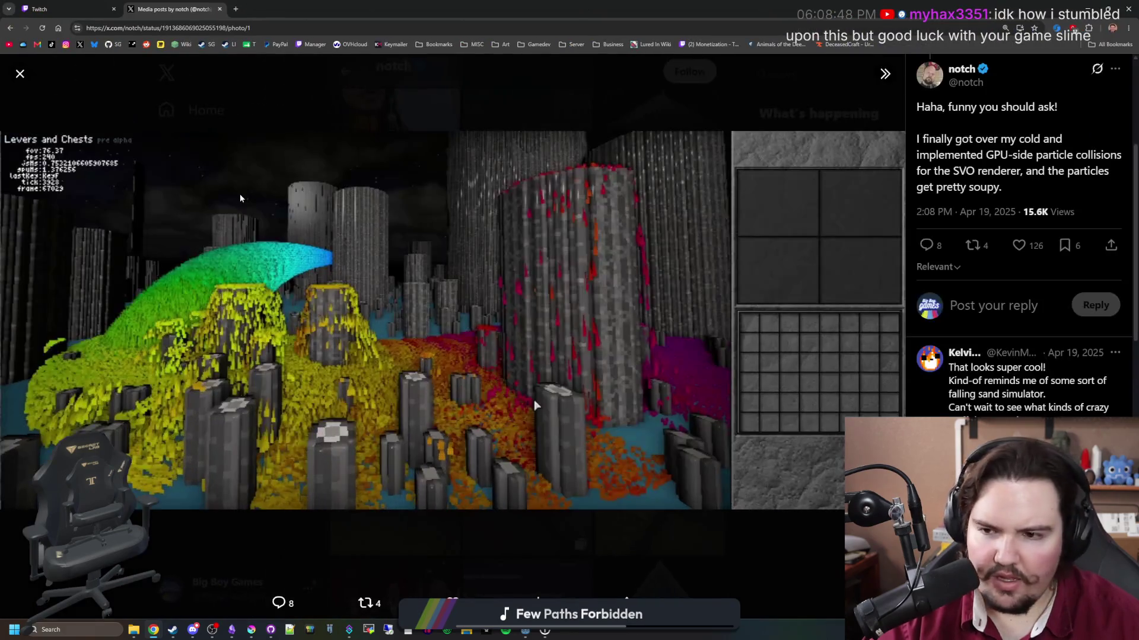
key(alt+Tab)
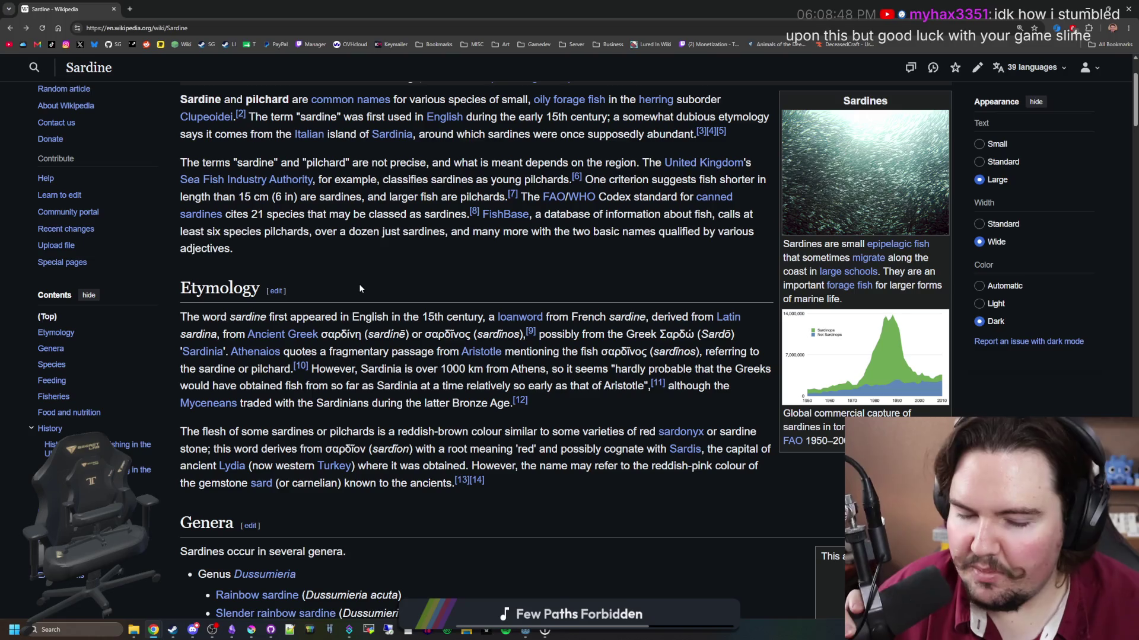
Scroll the Sardine article, then go back to Google's sardines results.
scroll(360, 289, down, 4)
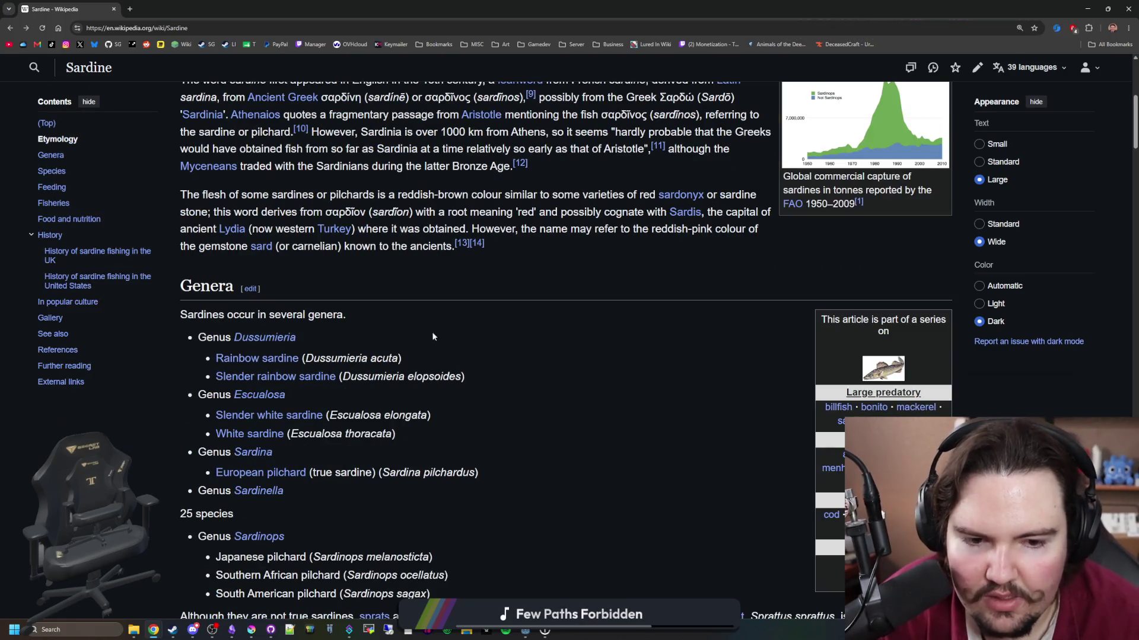
scroll(481, 336, up, 6)
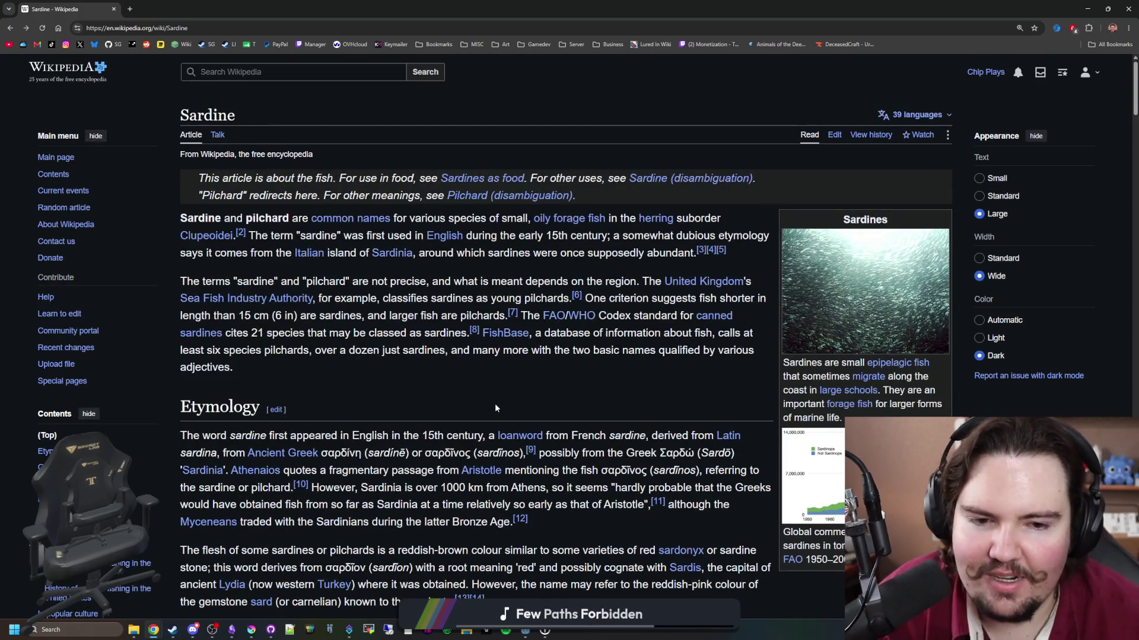
key(alt+Left)
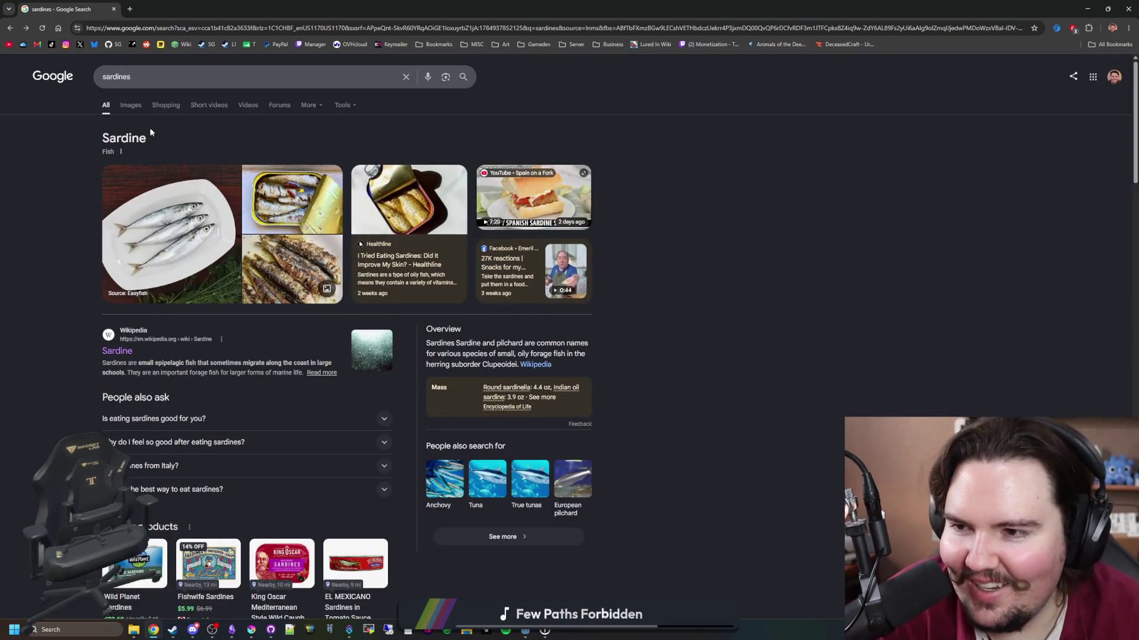
Show sardine image results, then search 'hytale' in a new tab.
click(130, 105)
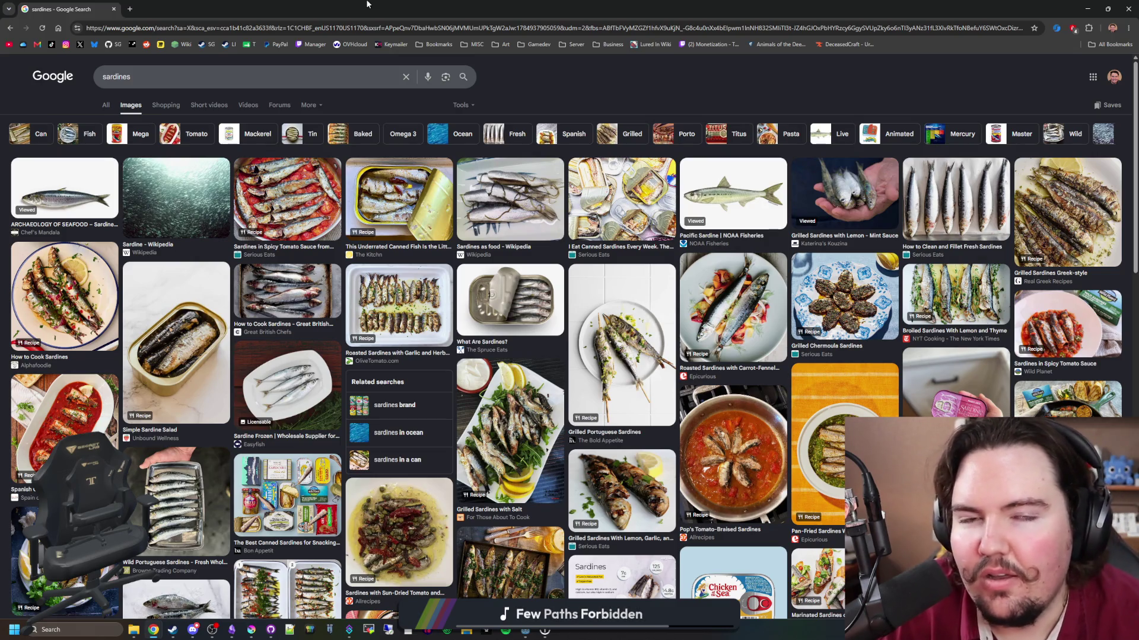
click(129, 9)
text(hytale)
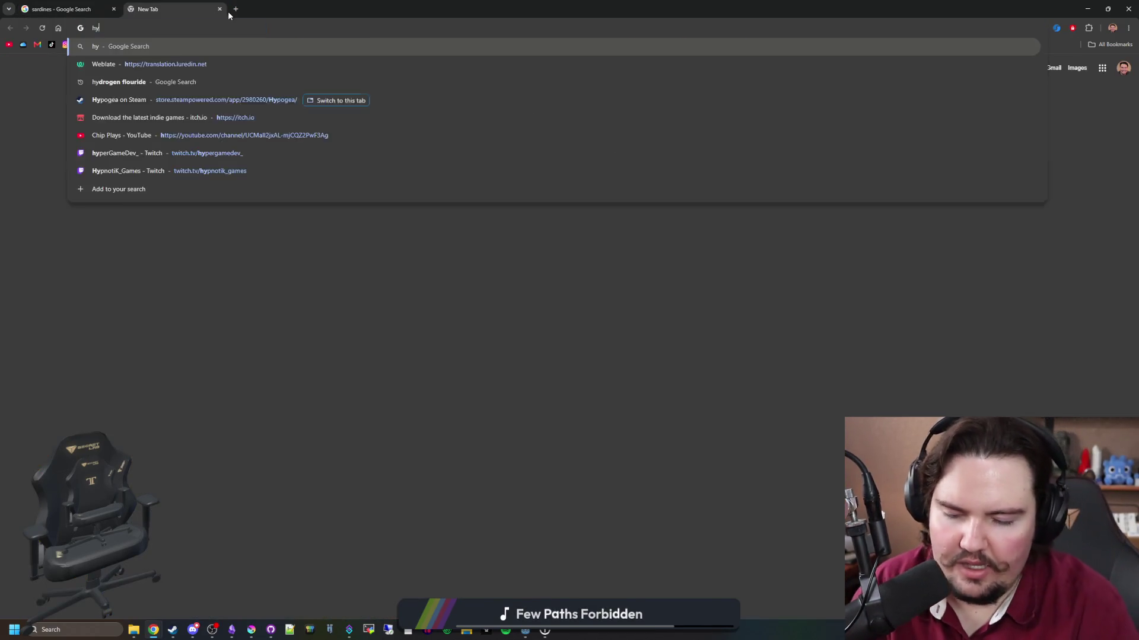
key(Return)
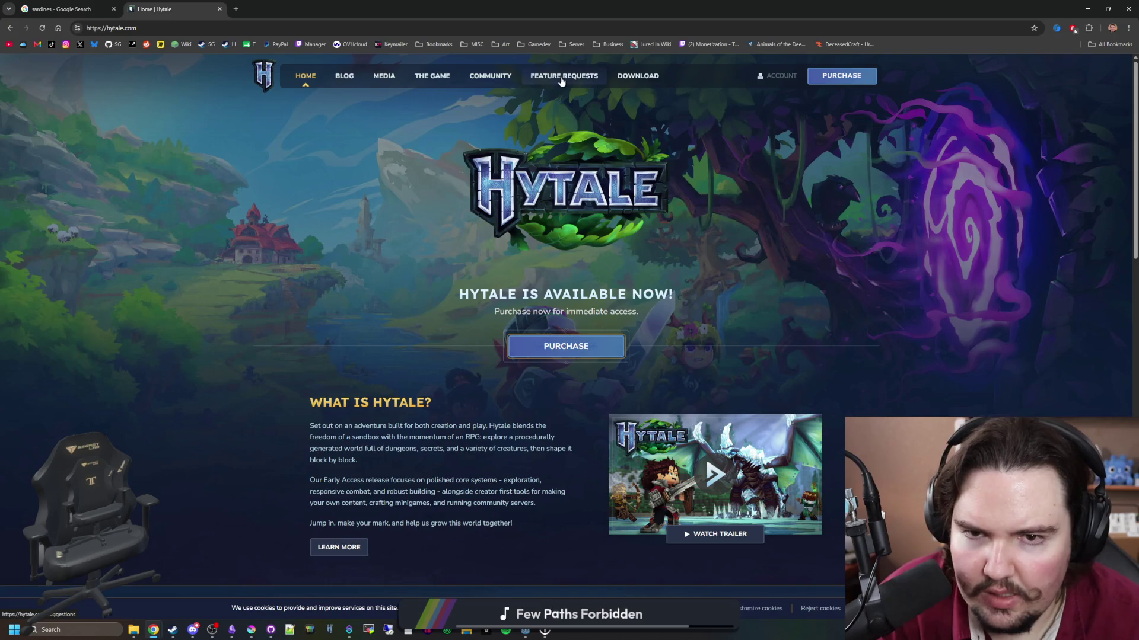
Browse Hytale's community, media and blog pages, then open 'First Look: Chapter 1 and More'.
click(482, 81)
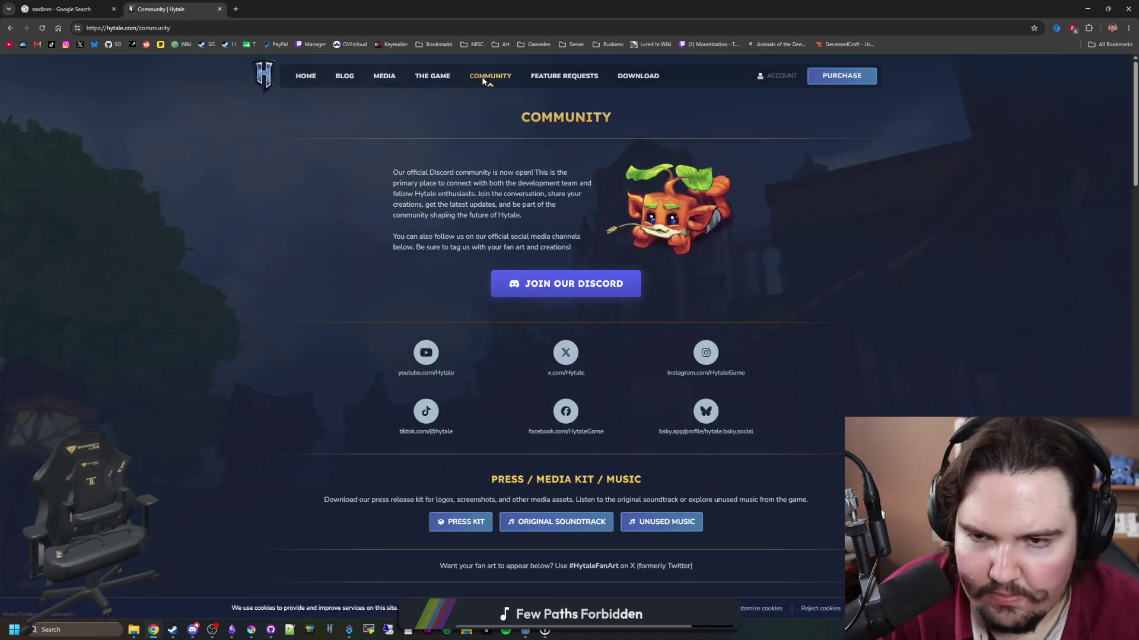
scroll(396, 315, down, 4)
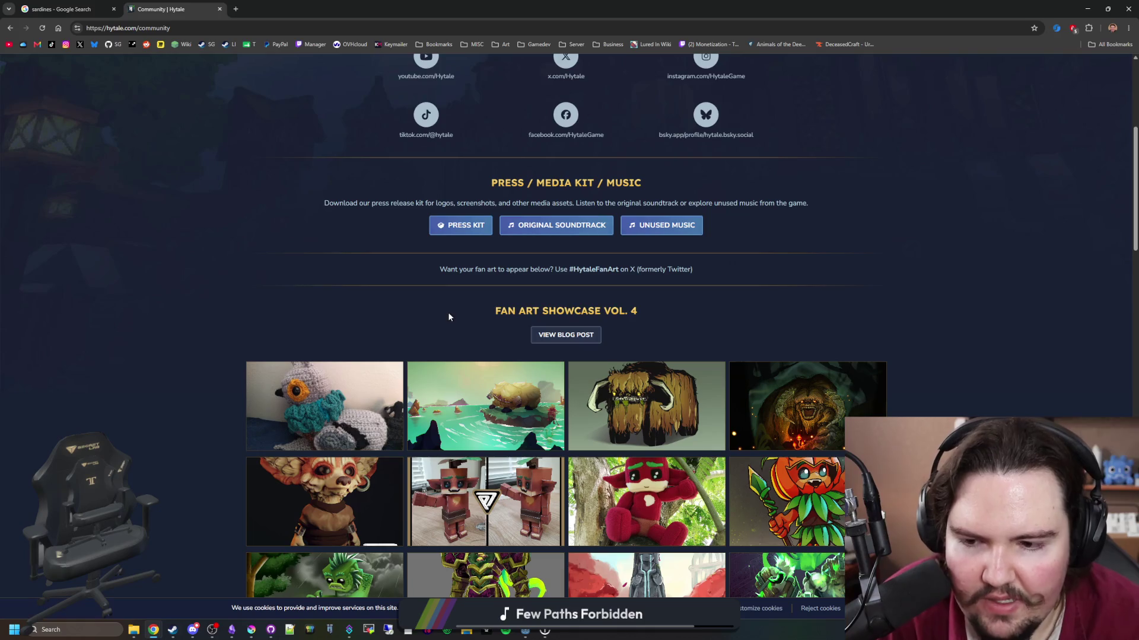
scroll(377, 217, up, 5)
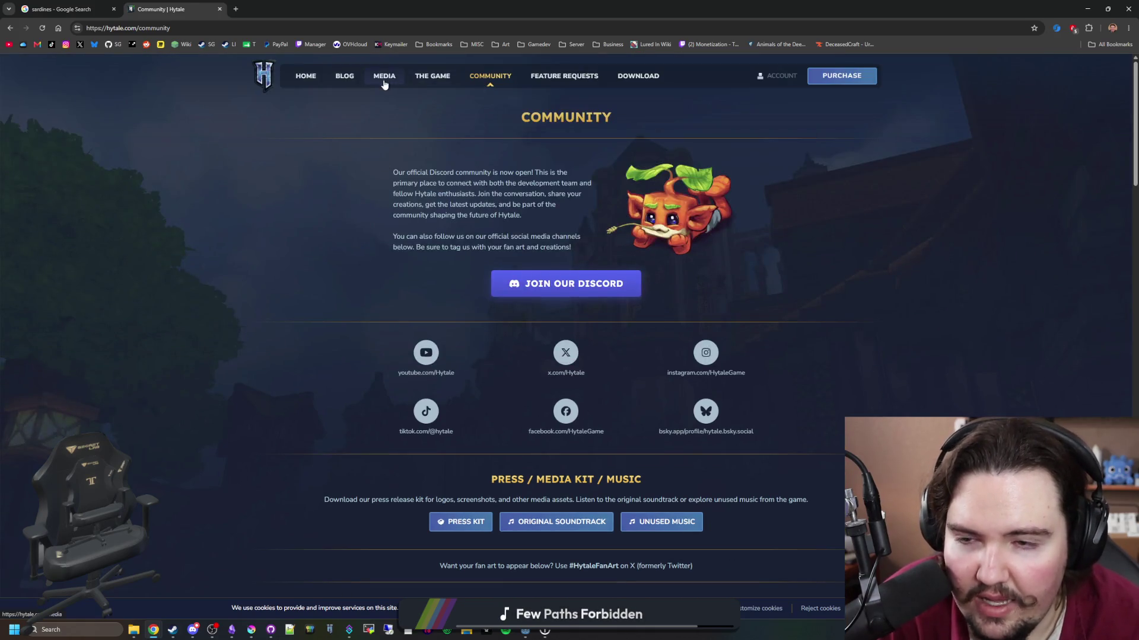
click(384, 82)
click(351, 77)
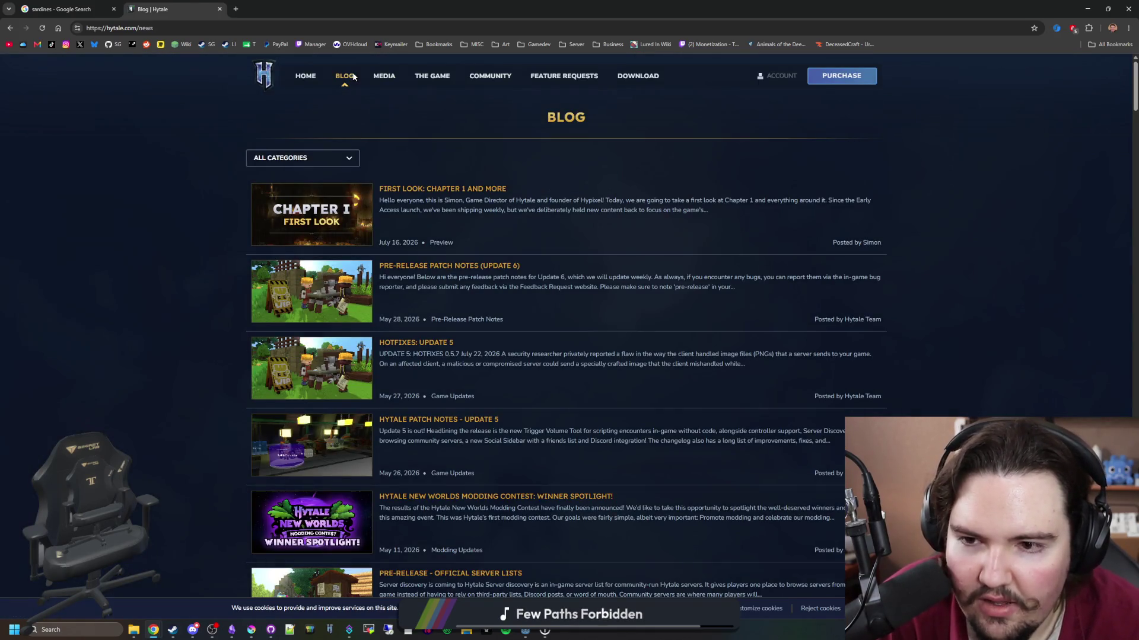
click(487, 189)
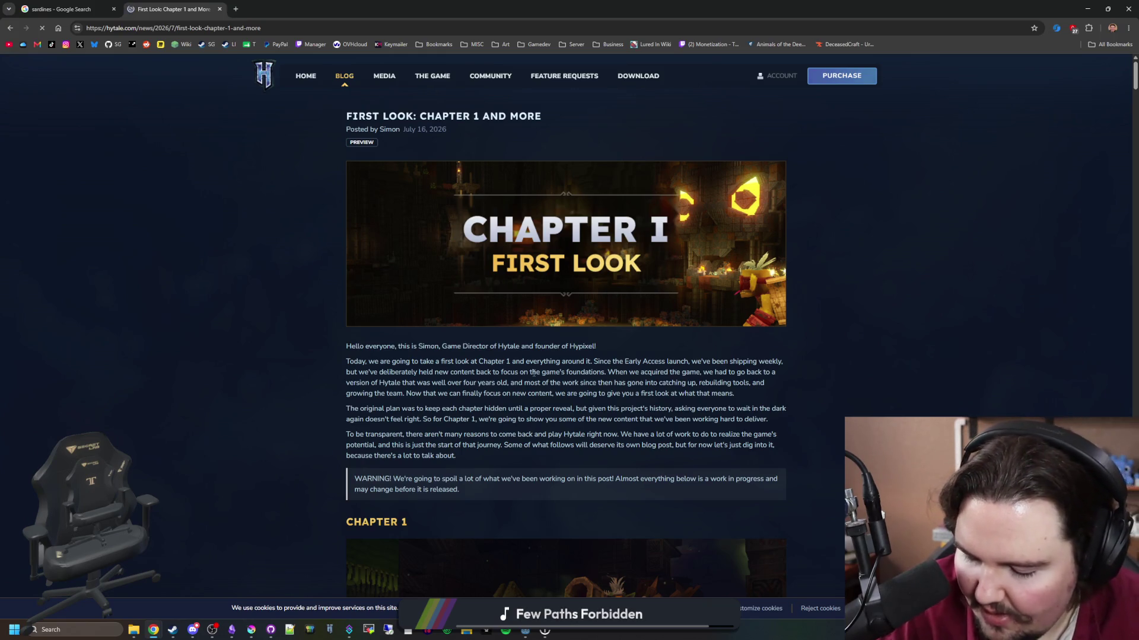
Read the Chapter 1 post through its release timeline, then return to the sardines image results tab.
scroll(546, 315, down, 2)
scroll(547, 314, down, 8)
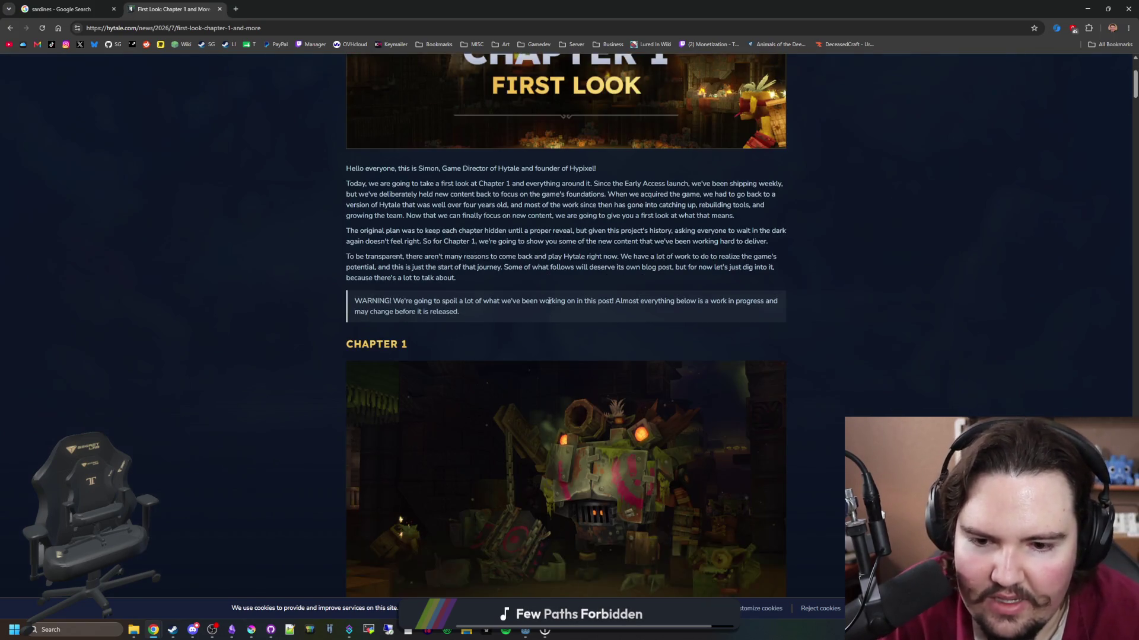
scroll(550, 305, down, 11)
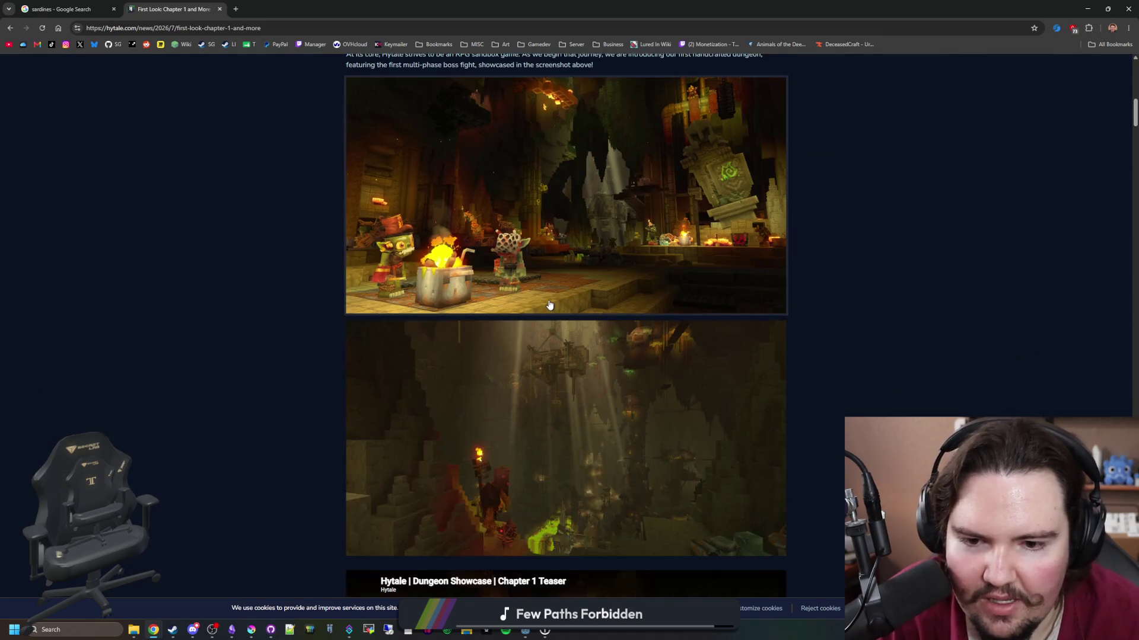
scroll(593, 344, down, 4)
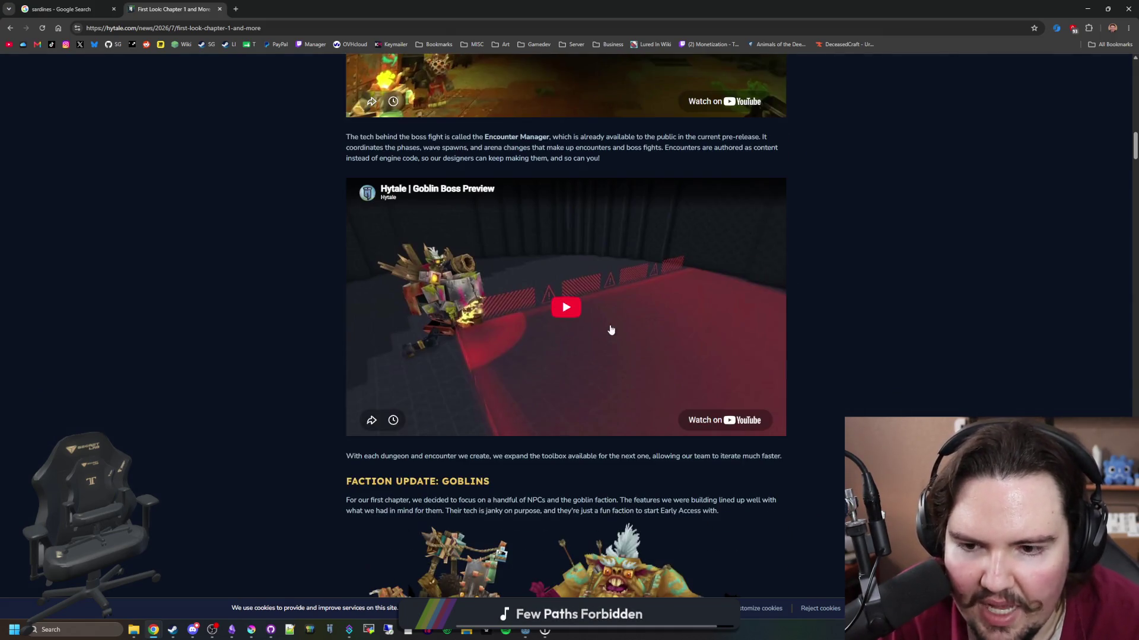
scroll(623, 314, down, 3)
scroll(636, 298, down, 4)
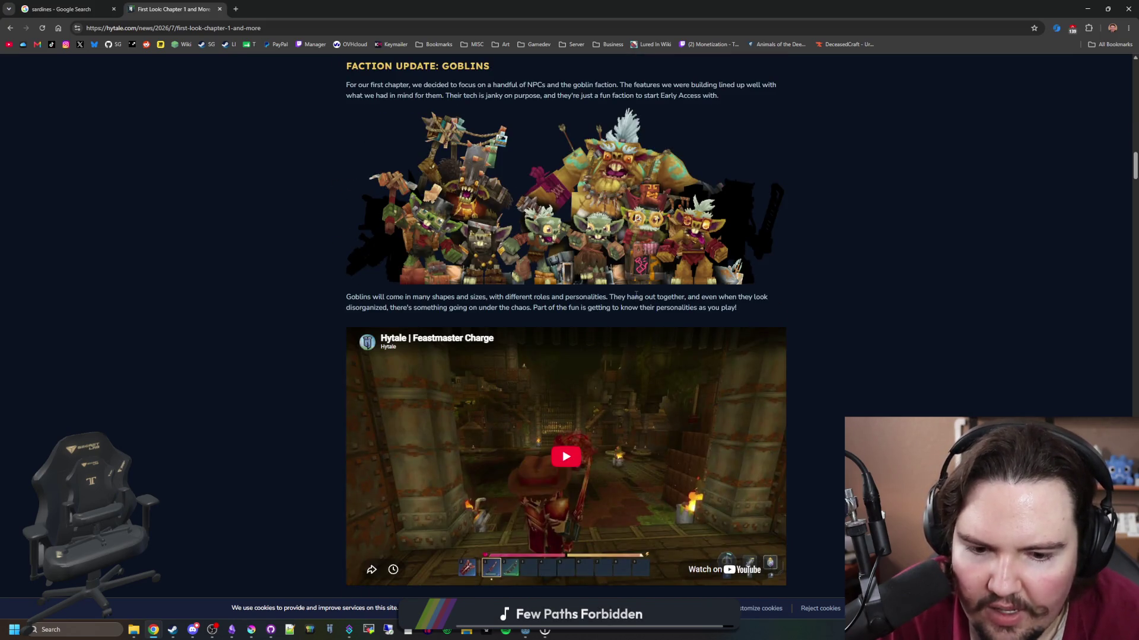
scroll(873, 329, down, 13)
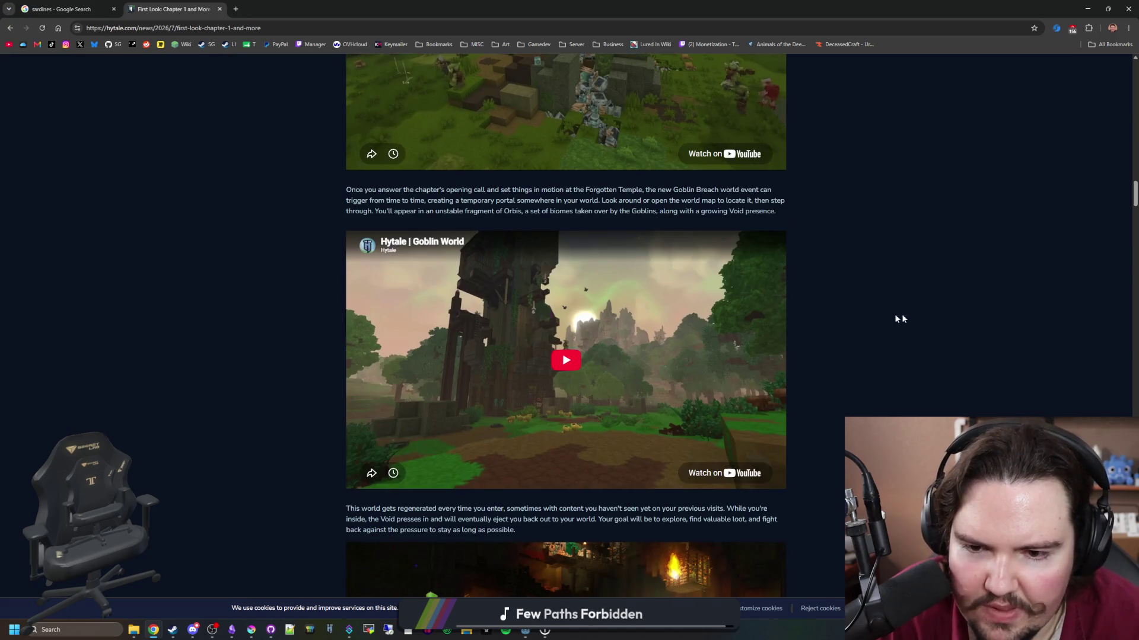
scroll(939, 317, down, 4)
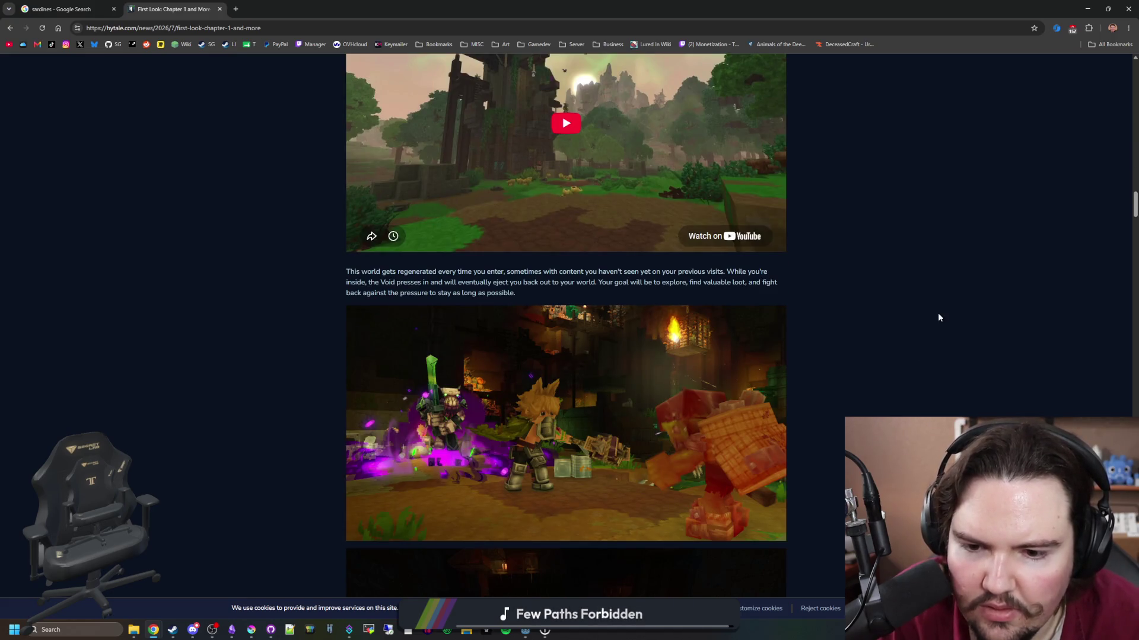
scroll(938, 317, down, 3)
scroll(937, 317, down, 11)
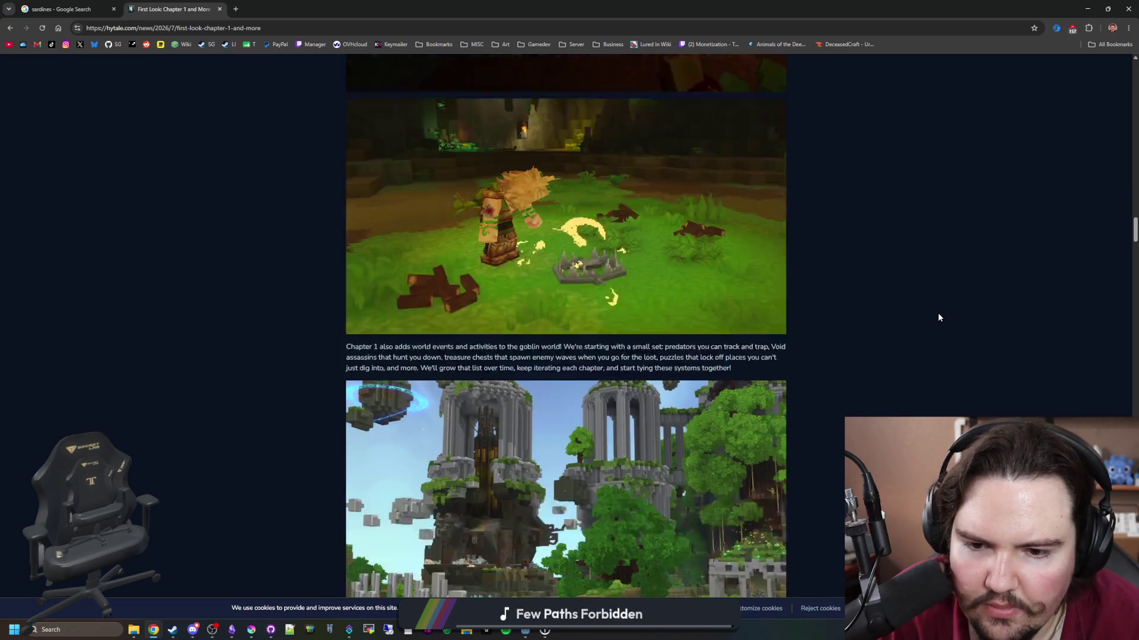
scroll(938, 318, down, 15)
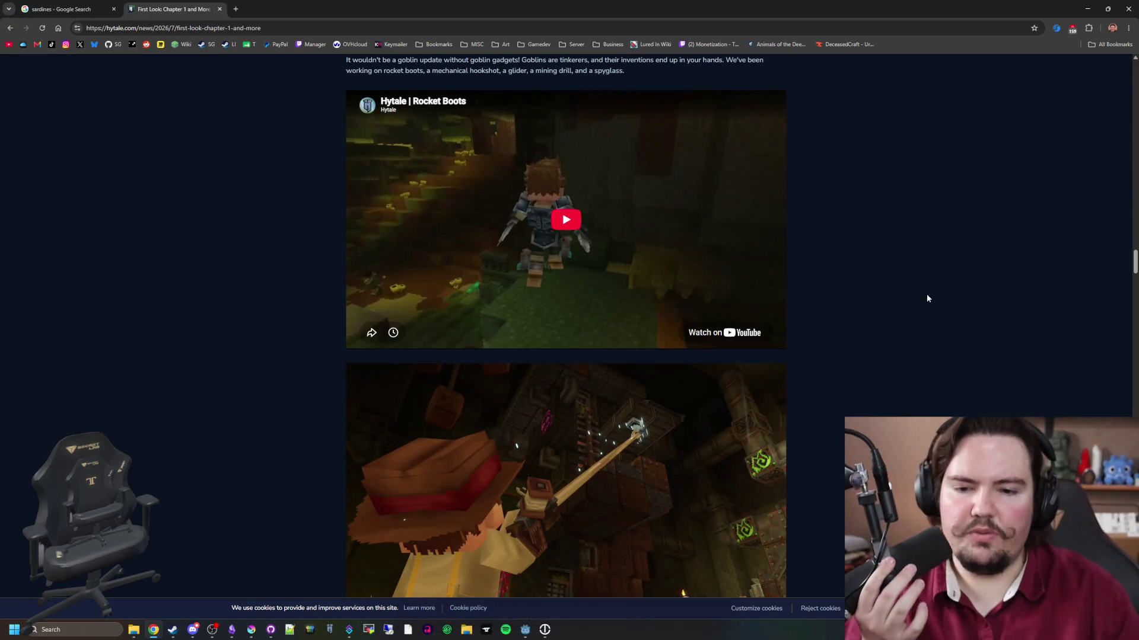
scroll(901, 237, down, 2)
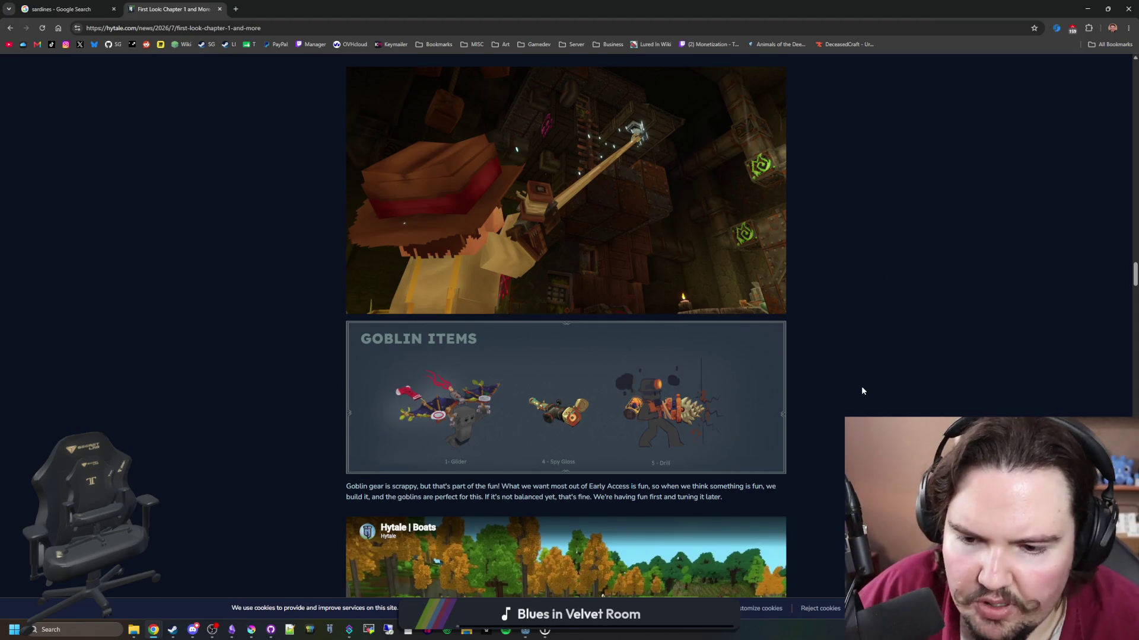
scroll(903, 382, down, 5)
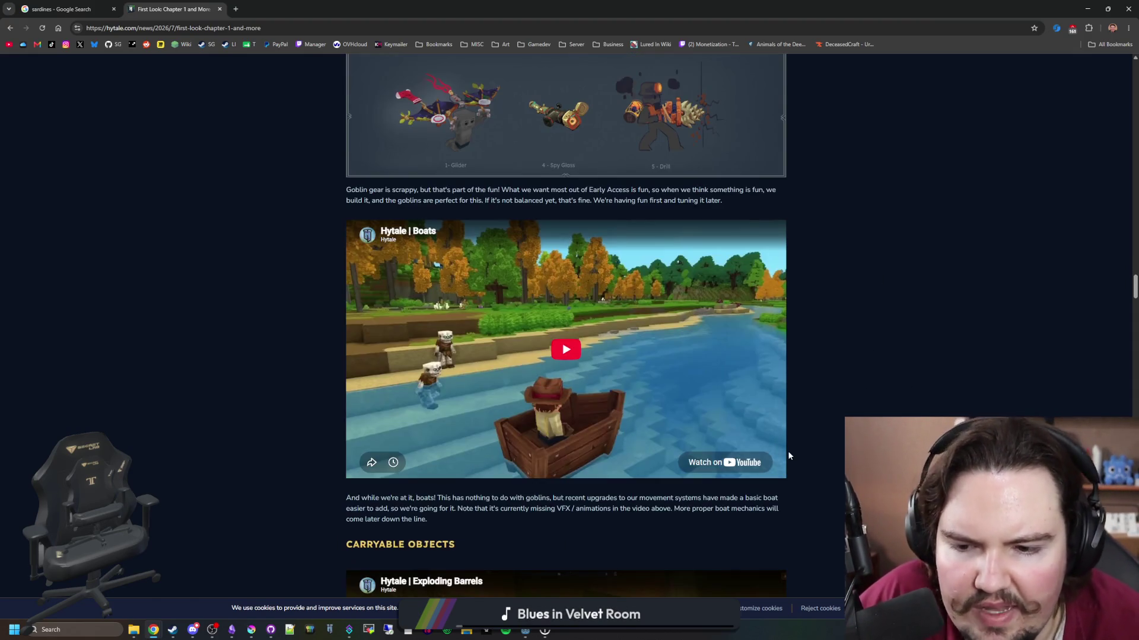
scroll(755, 451, down, 11)
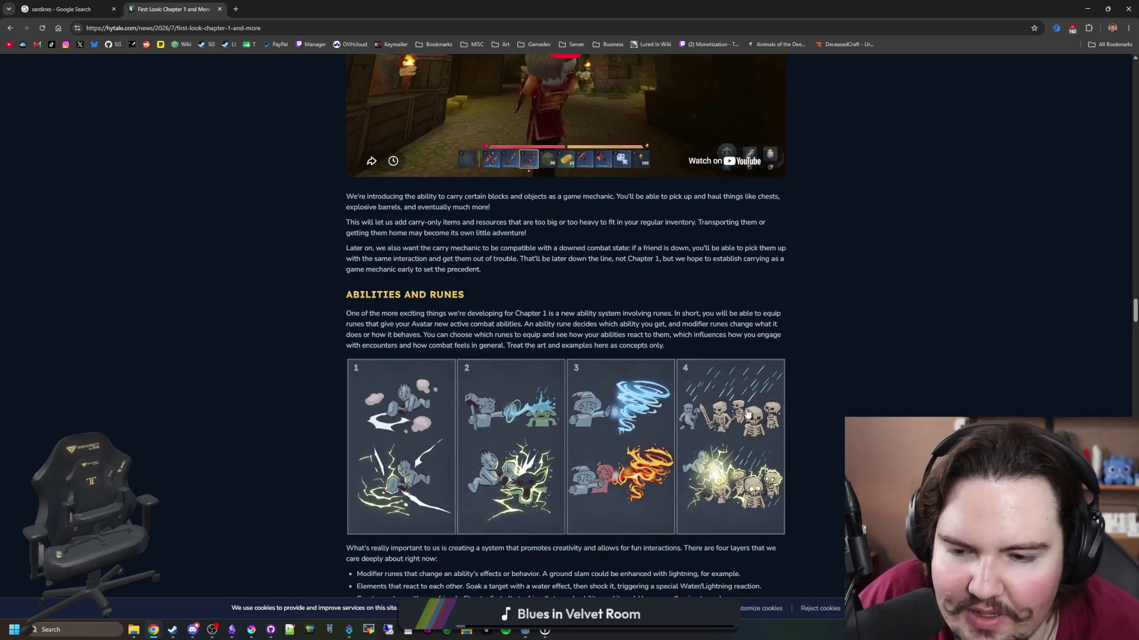
scroll(586, 382, down, 13)
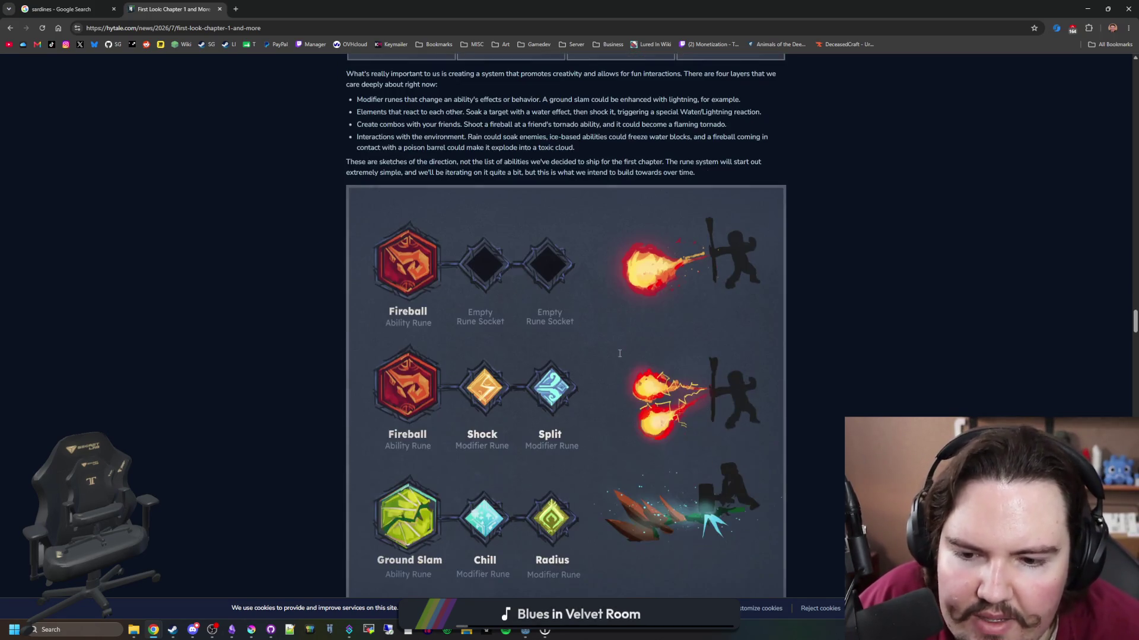
scroll(620, 357, down, 12)
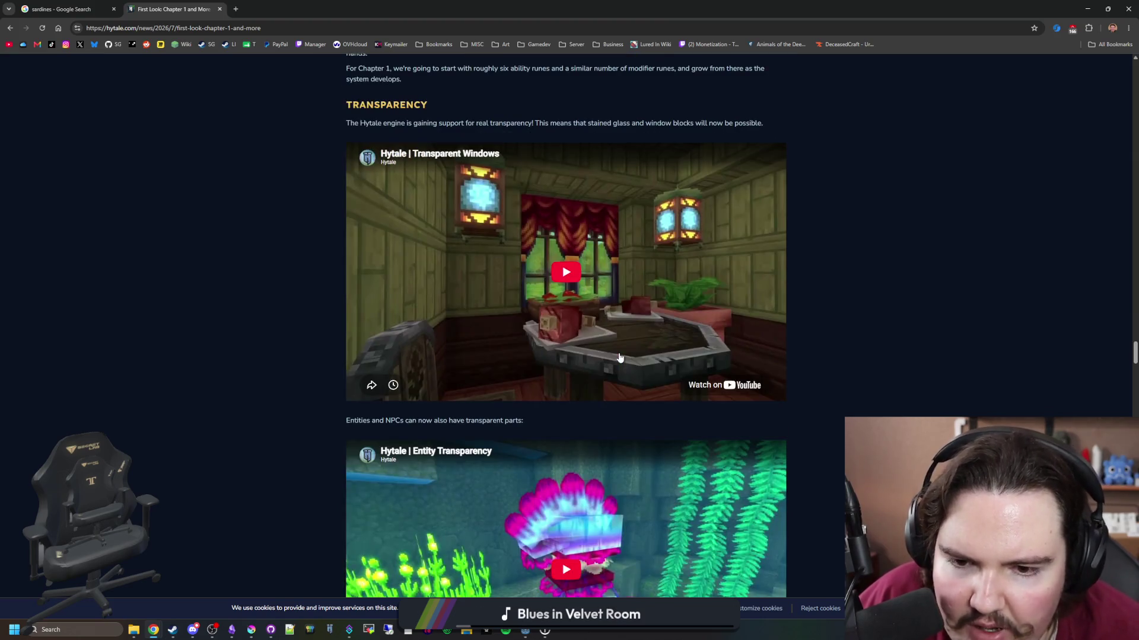
scroll(562, 299, down, 11)
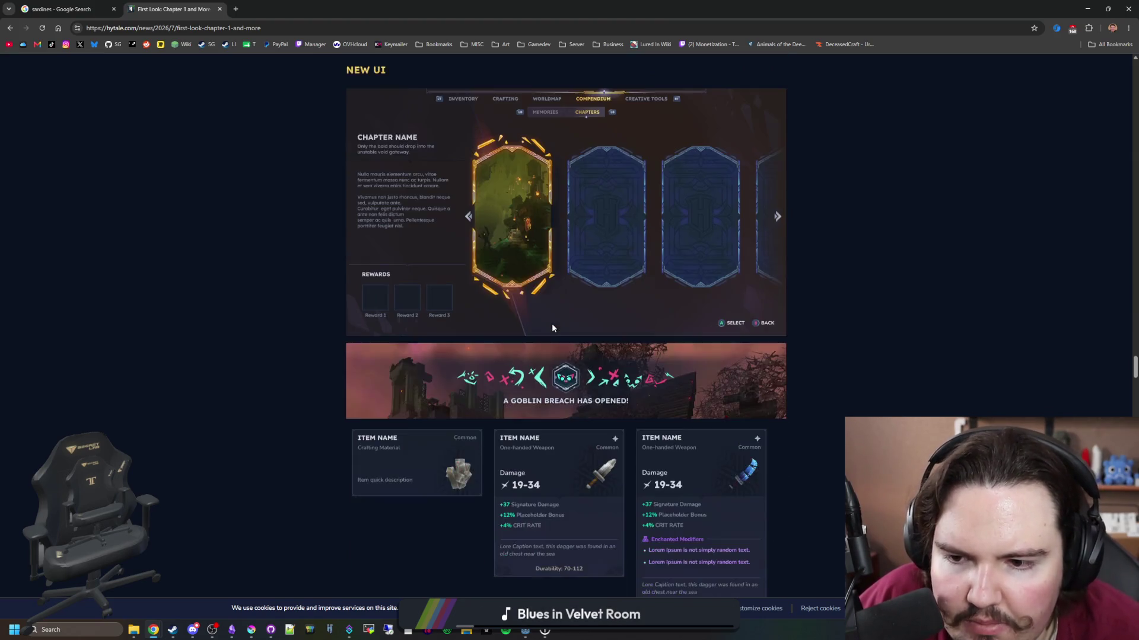
scroll(551, 327, down, 4)
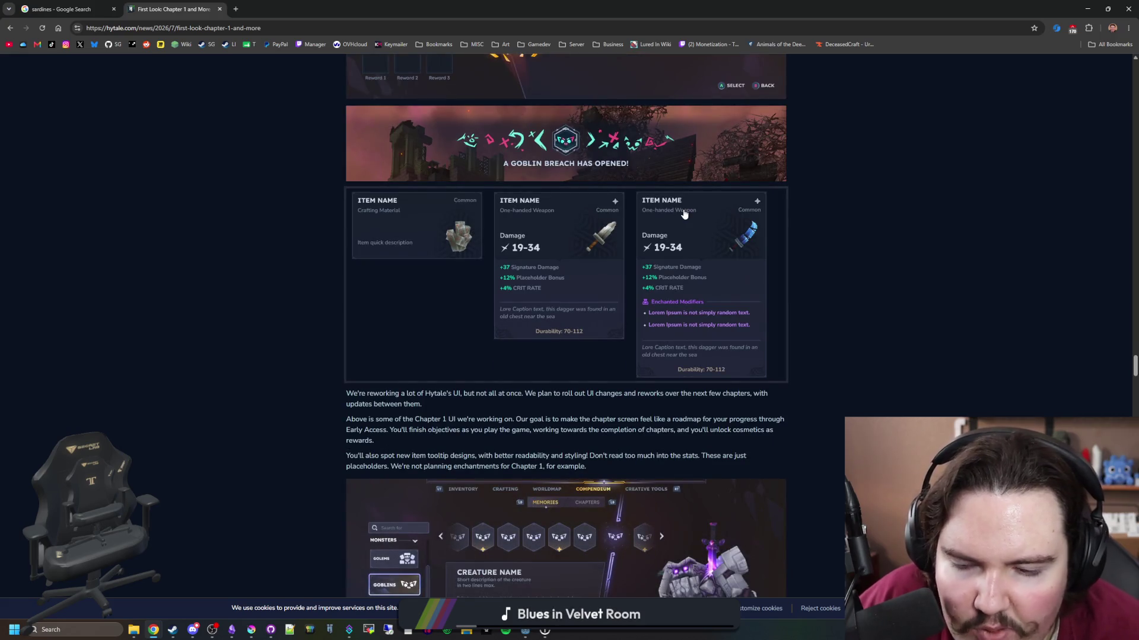
scroll(523, 310, down, 4)
scroll(523, 309, down, 10)
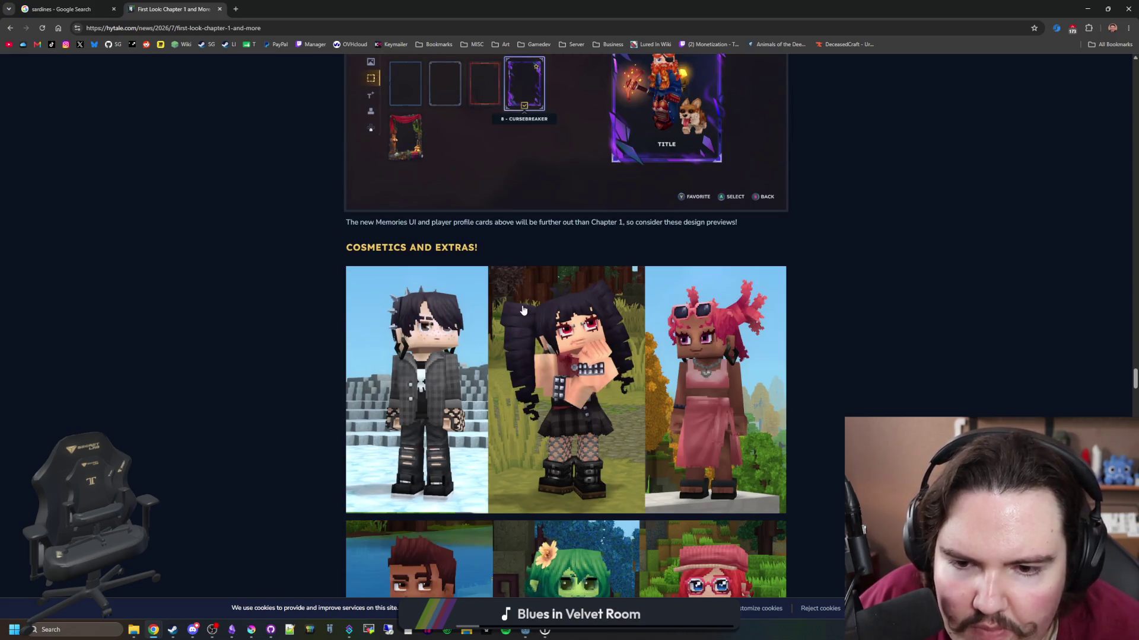
scroll(523, 309, down, 19)
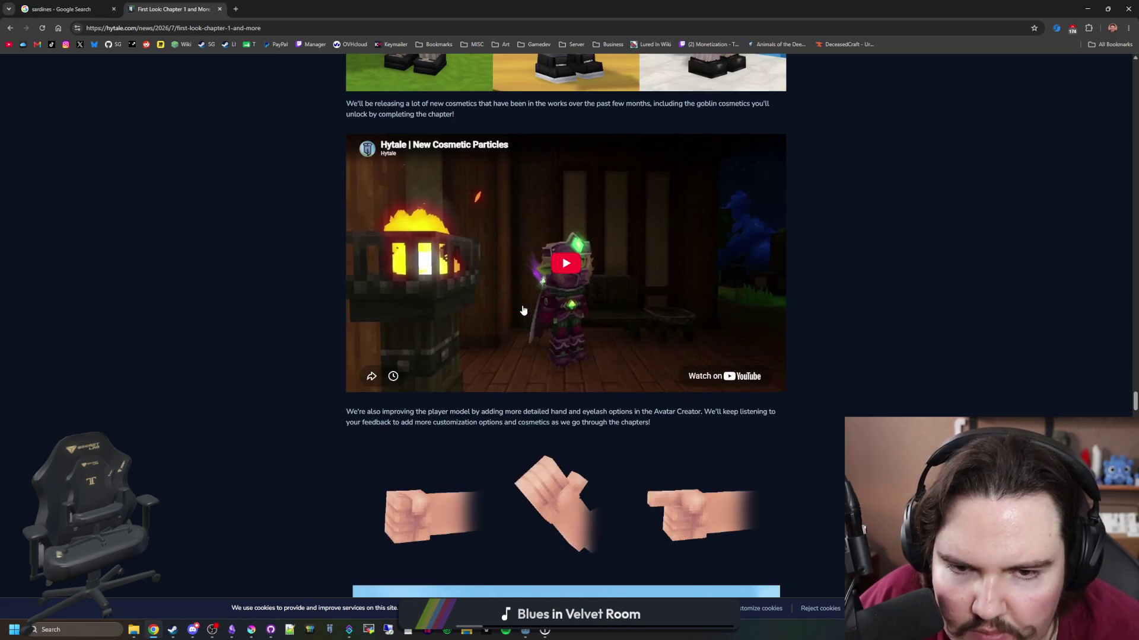
scroll(547, 286, down, 5)
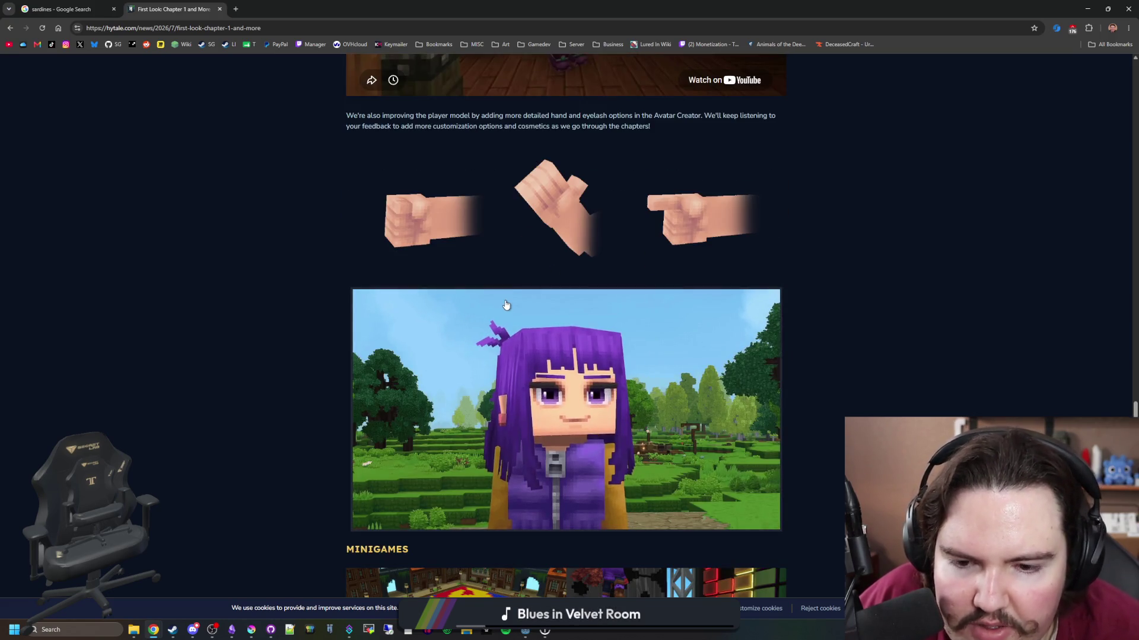
scroll(568, 306, down, 4)
scroll(570, 307, down, 4)
scroll(570, 306, up, 5)
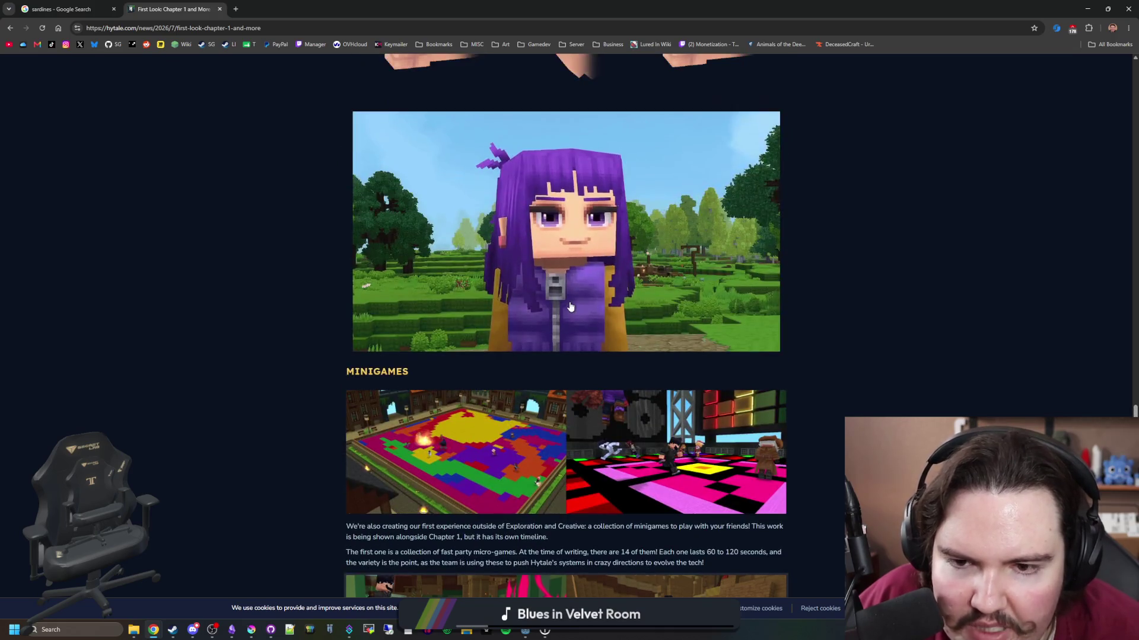
scroll(569, 306, down, 16)
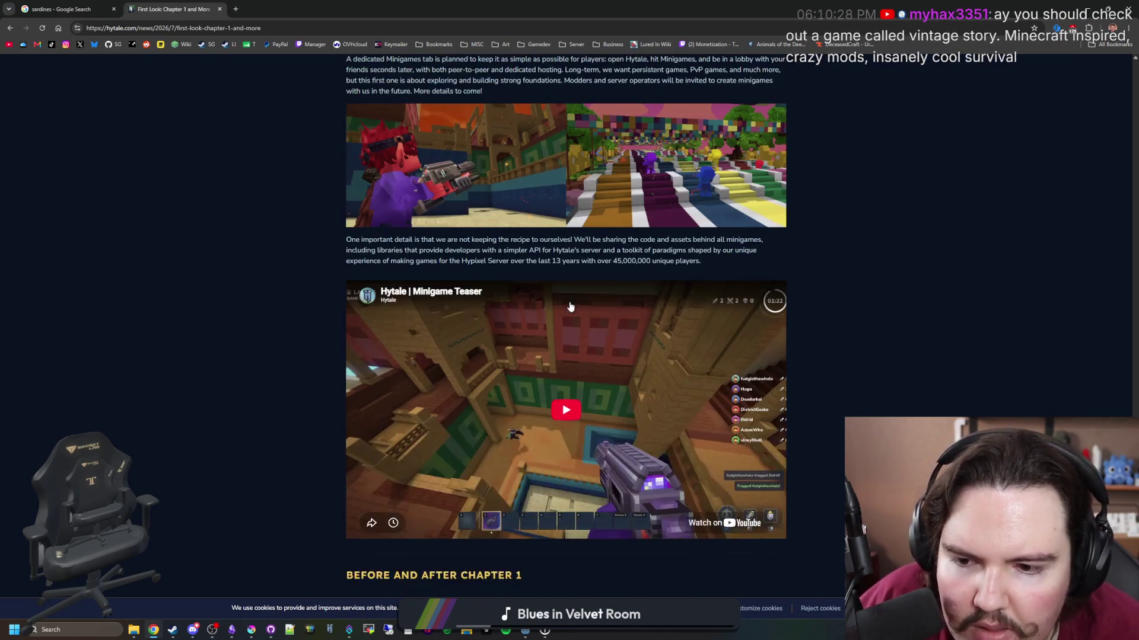
scroll(570, 307, down, 18)
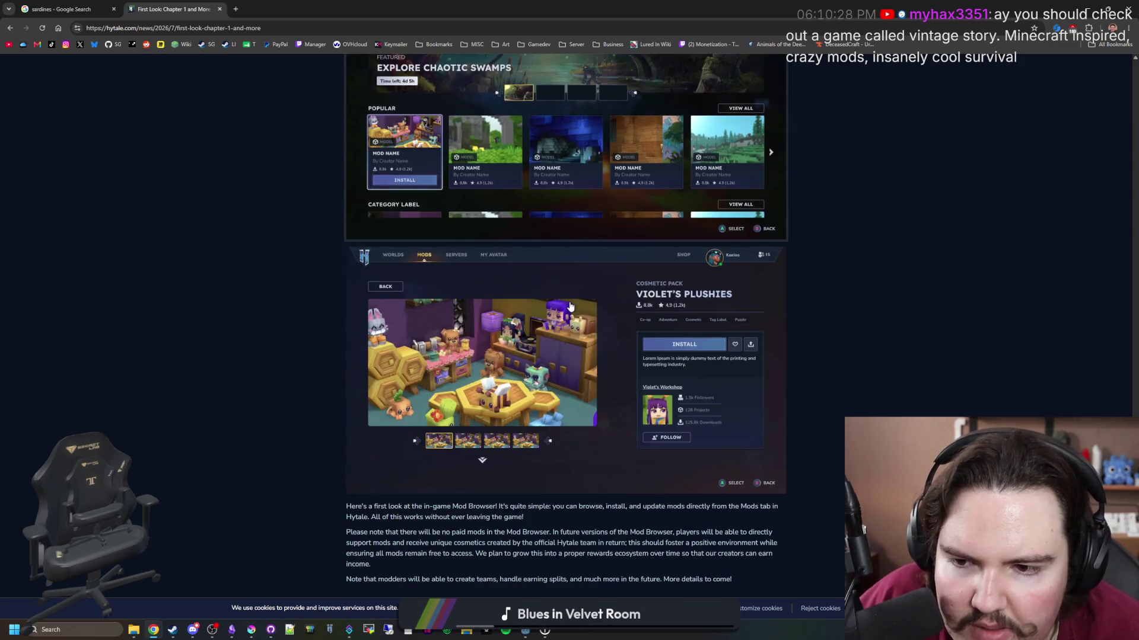
scroll(570, 307, down, 3)
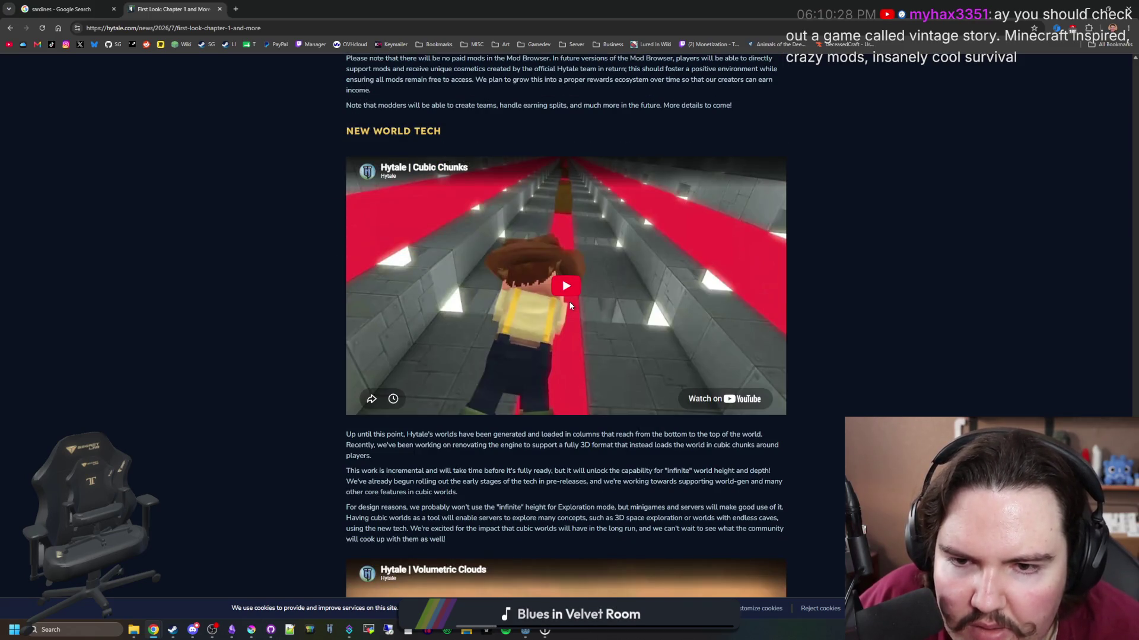
scroll(567, 300, down, 5)
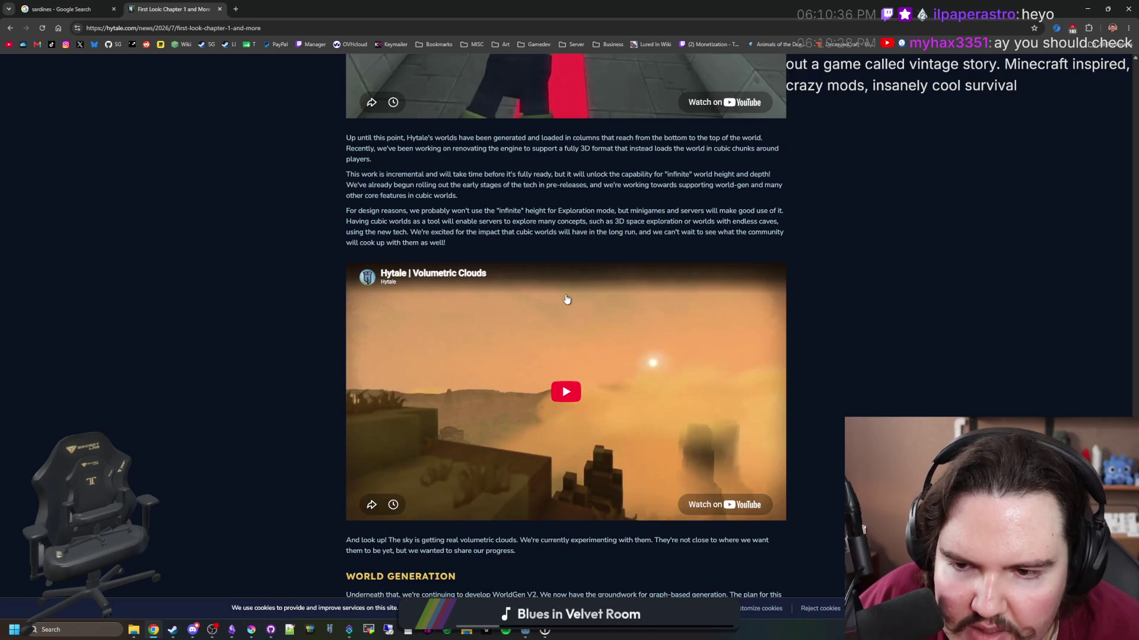
scroll(566, 300, down, 6)
scroll(566, 299, down, 17)
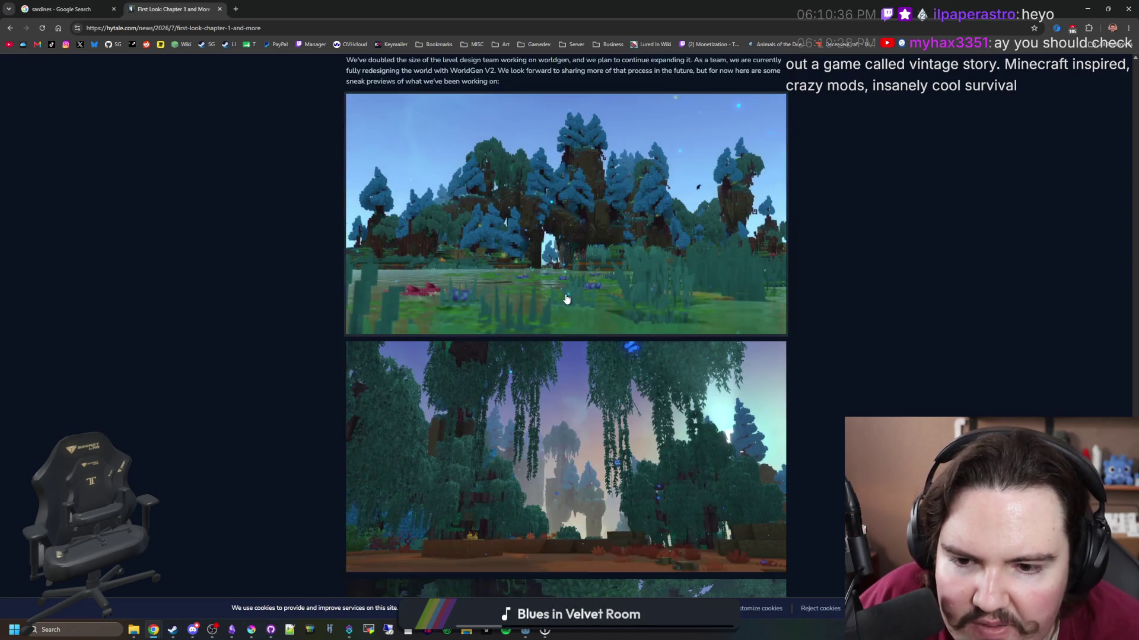
scroll(566, 299, down, 10)
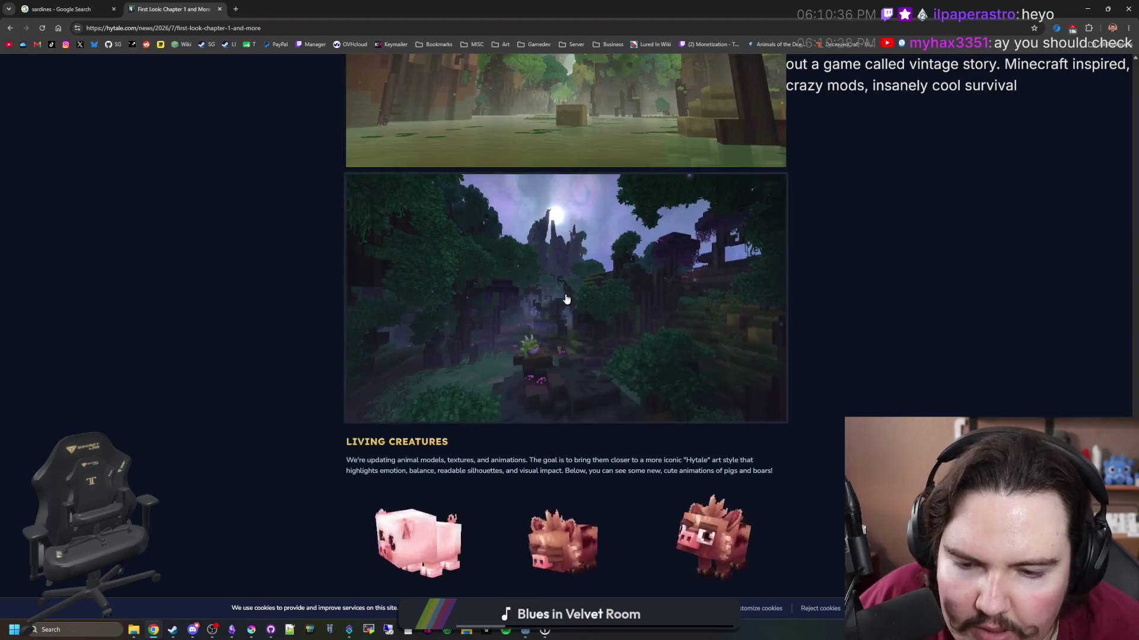
scroll(574, 273, down, 5)
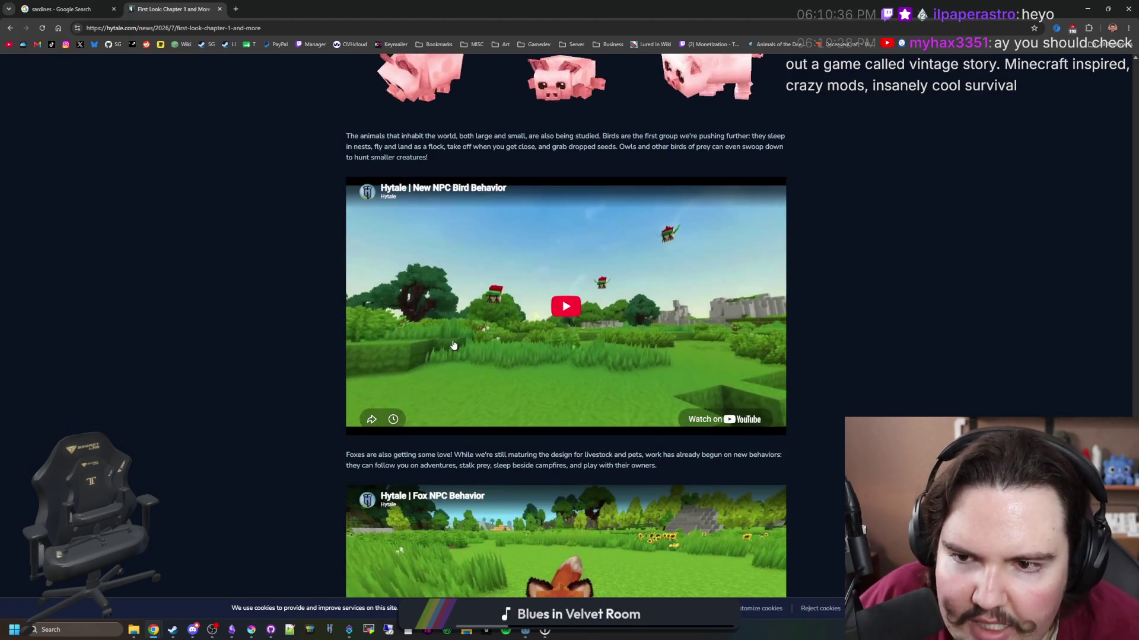
scroll(574, 274, down, 9)
scroll(522, 332, down, 12)
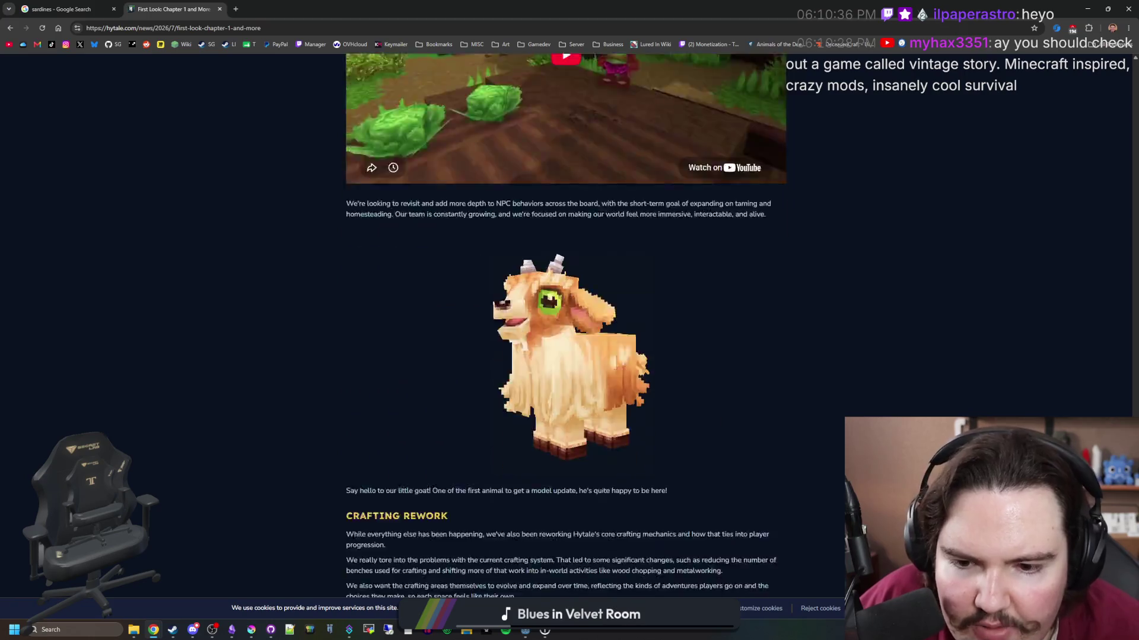
scroll(531, 325, down, 5)
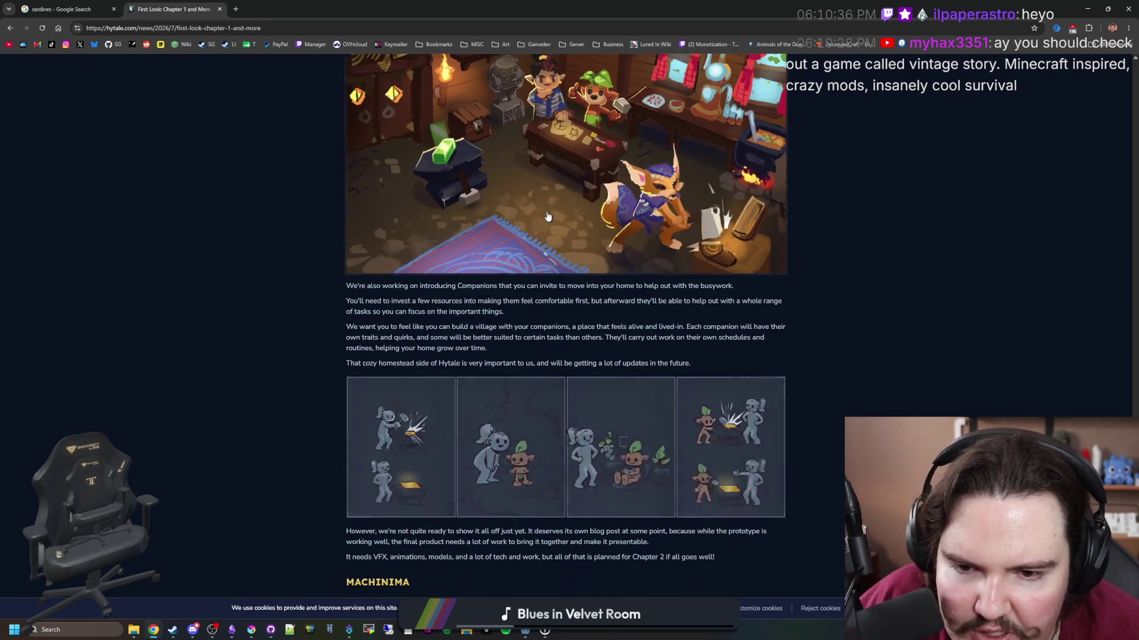
scroll(568, 338, down, 4)
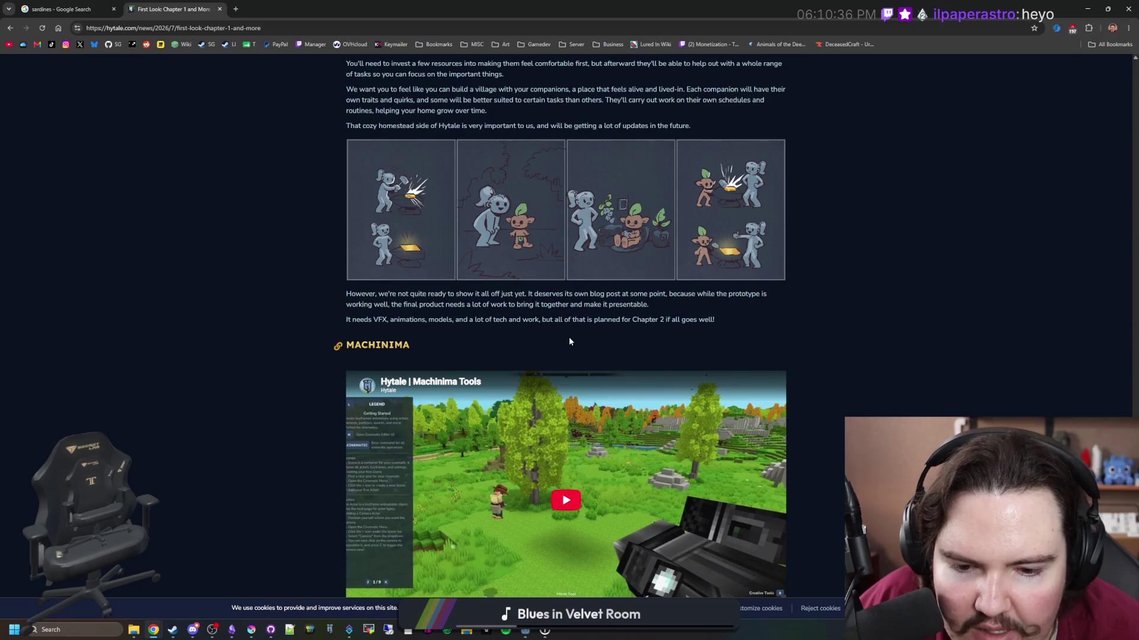
scroll(568, 325, down, 3)
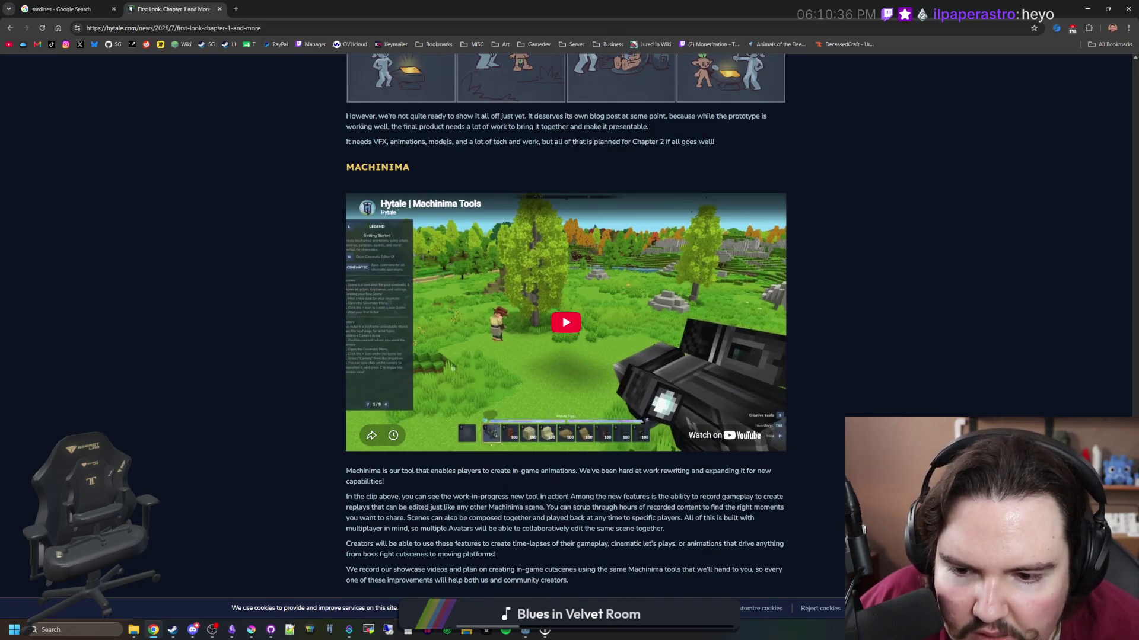
scroll(575, 366, down, 2)
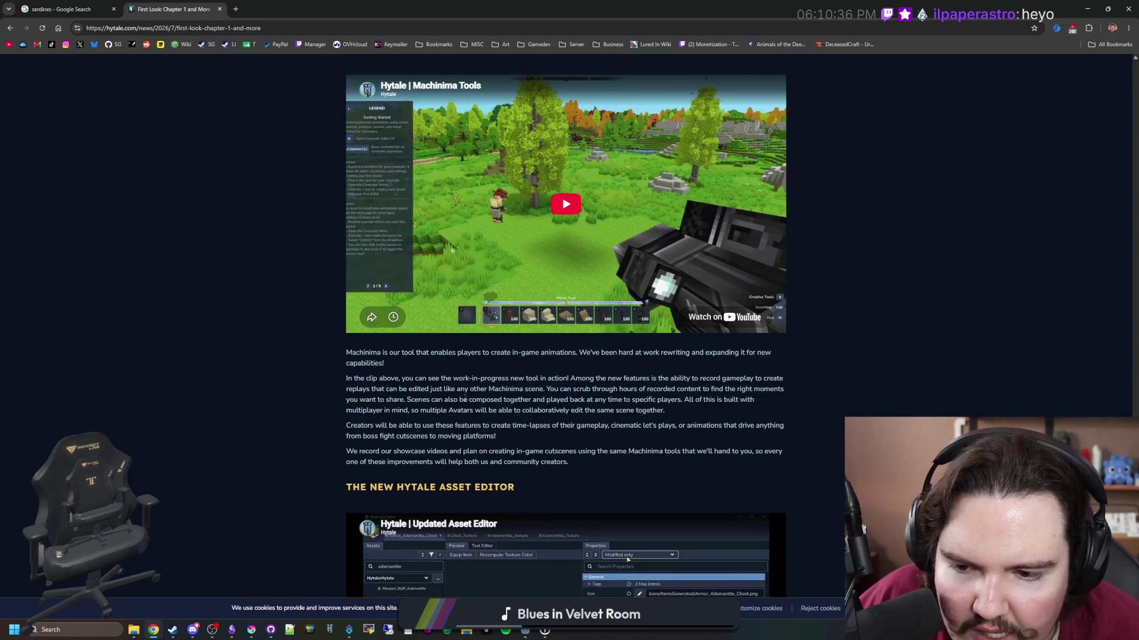
scroll(533, 420, up, 3)
scroll(532, 420, down, 5)
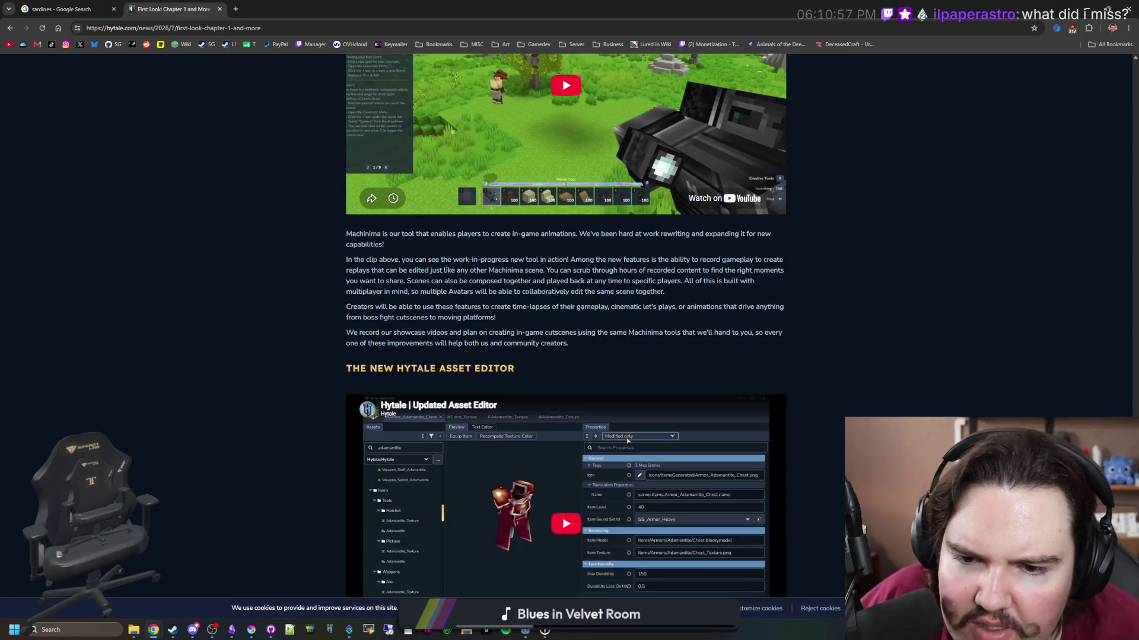
scroll(578, 332, down, 8)
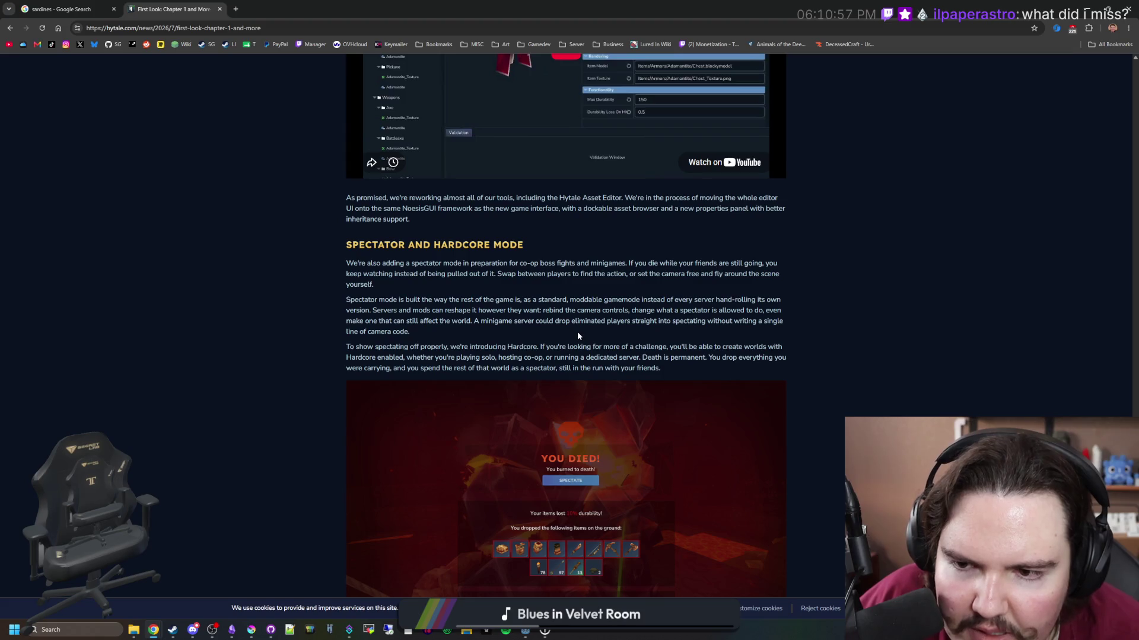
scroll(577, 333, down, 15)
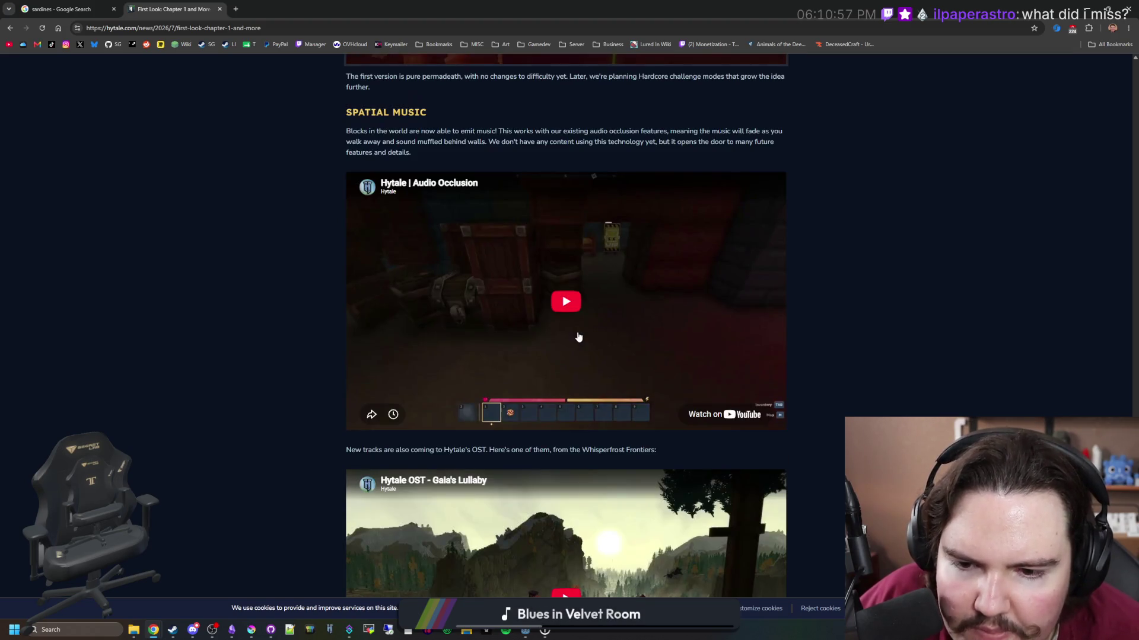
scroll(578, 336, down, 3)
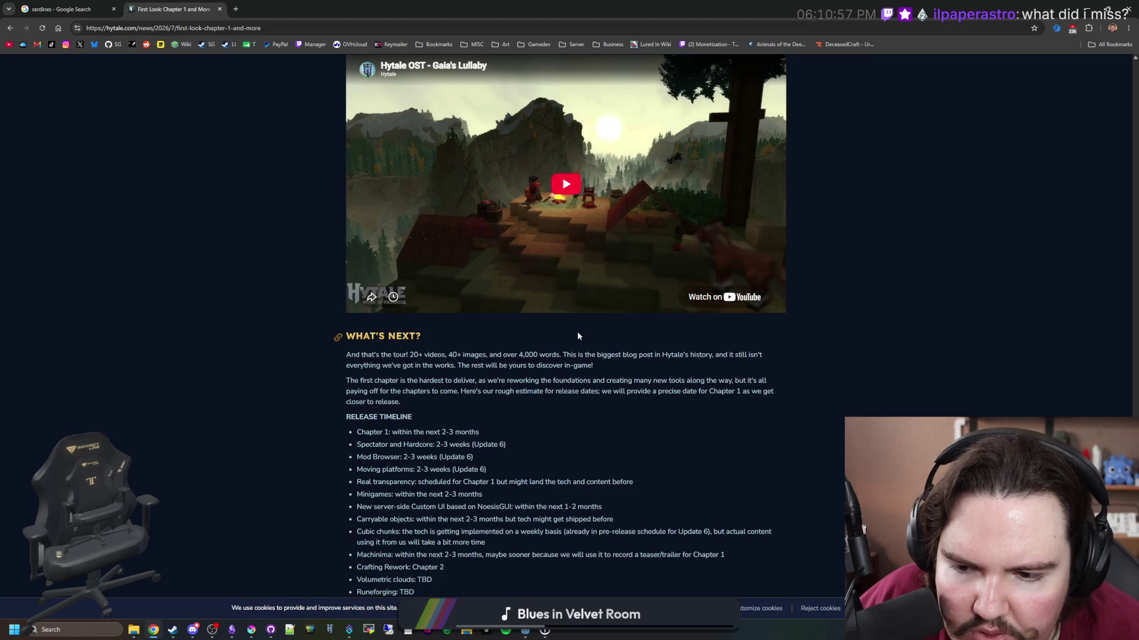
scroll(577, 337, down, 3)
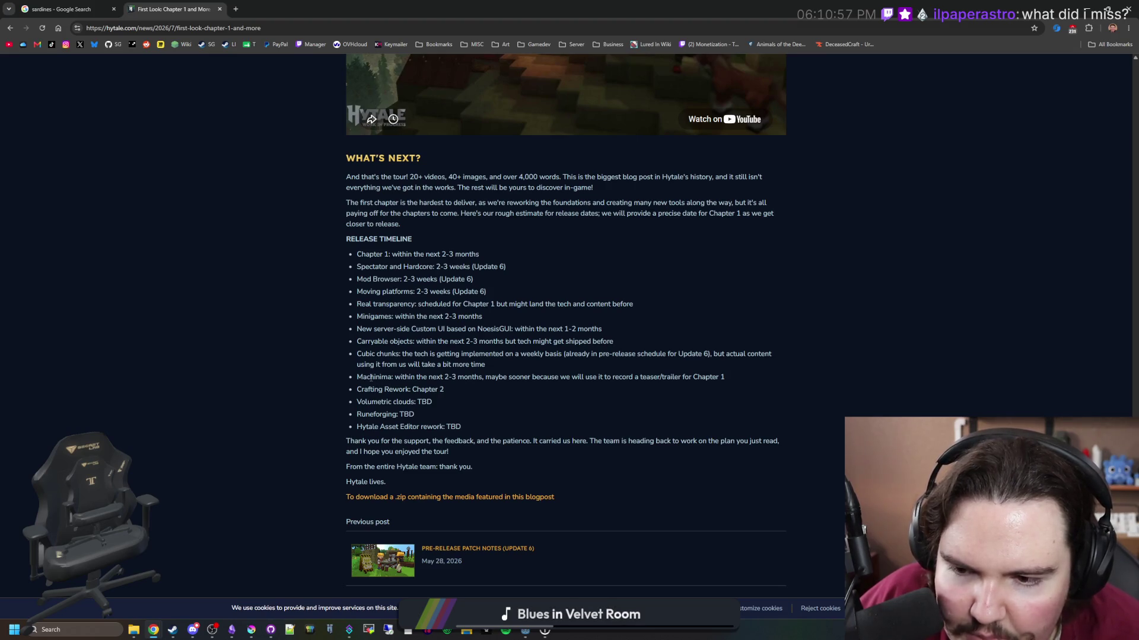
drag(370, 377, 635, 377)
click(446, 350)
scroll(446, 350, down, 3)
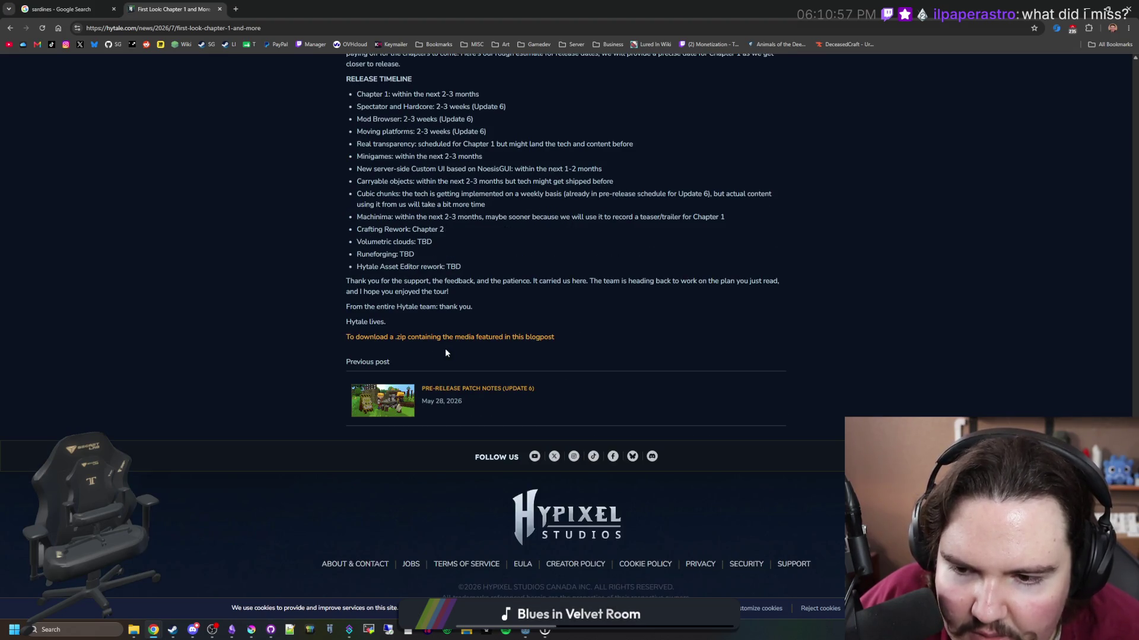
scroll(453, 389, up, 20)
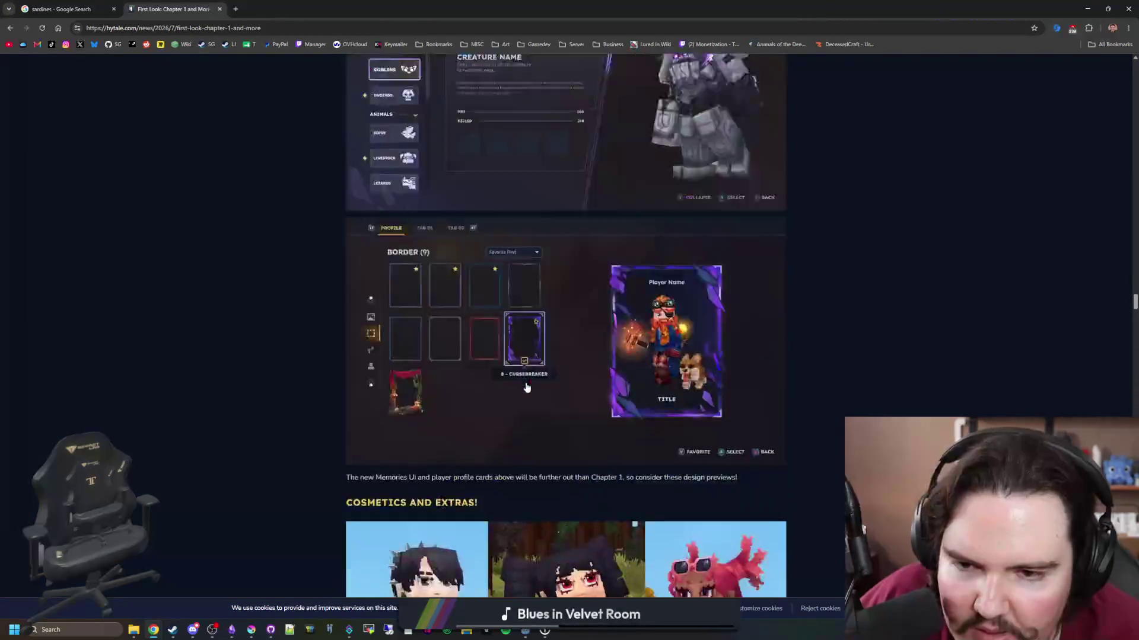
scroll(527, 387, up, 20)
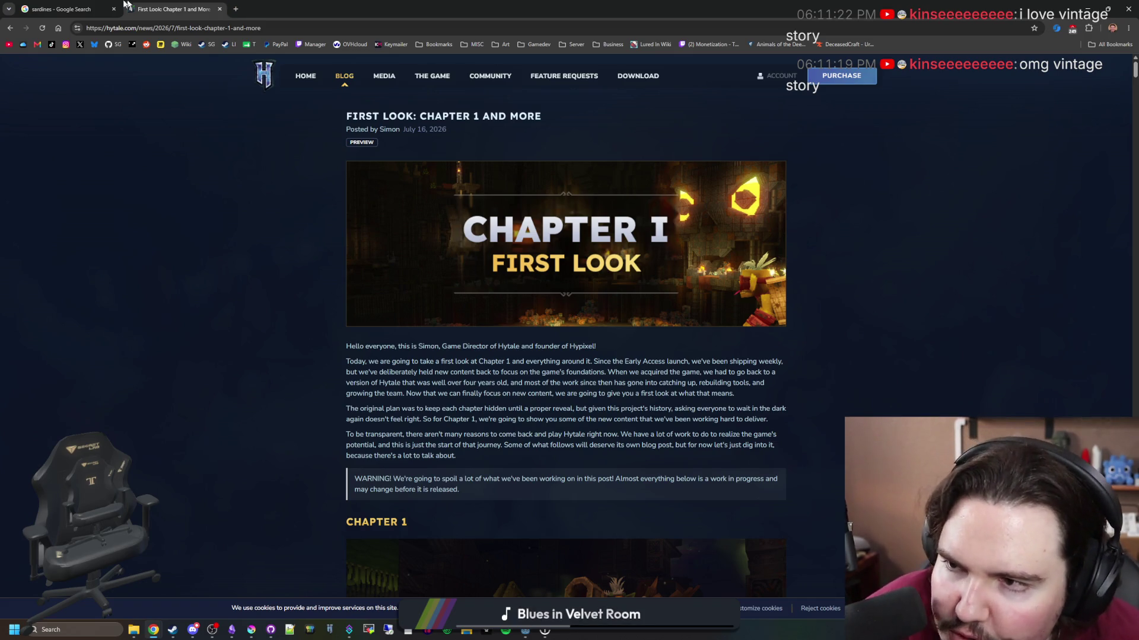
click(65, 9)
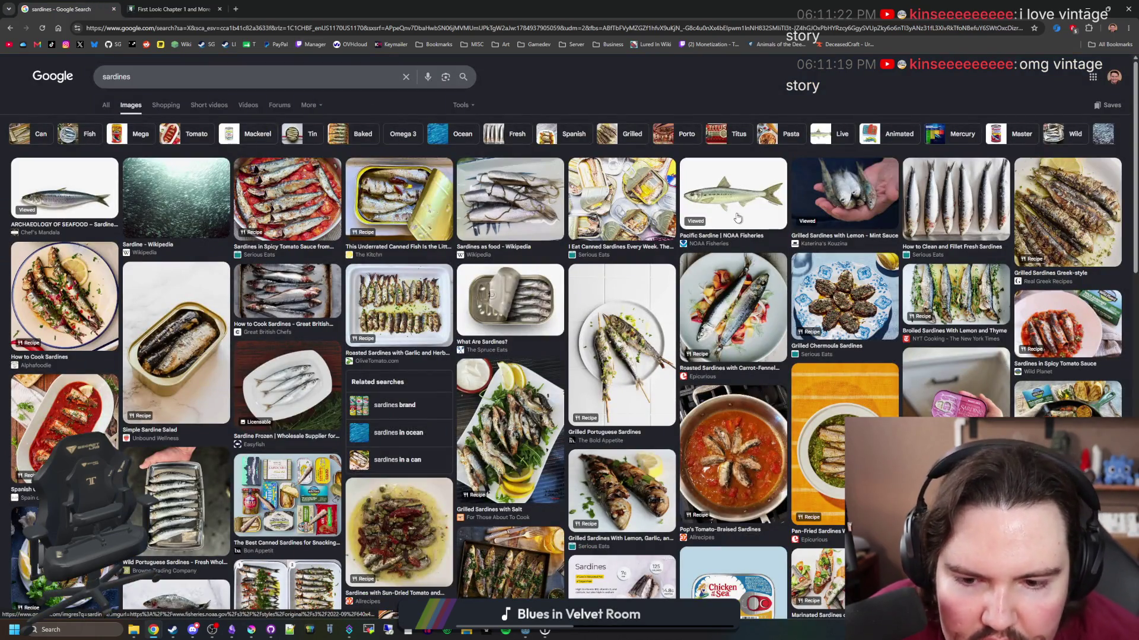
Preview the frozen sardines photo, then search Google for 'types of sardines'.
scroll(561, 475, down, 8)
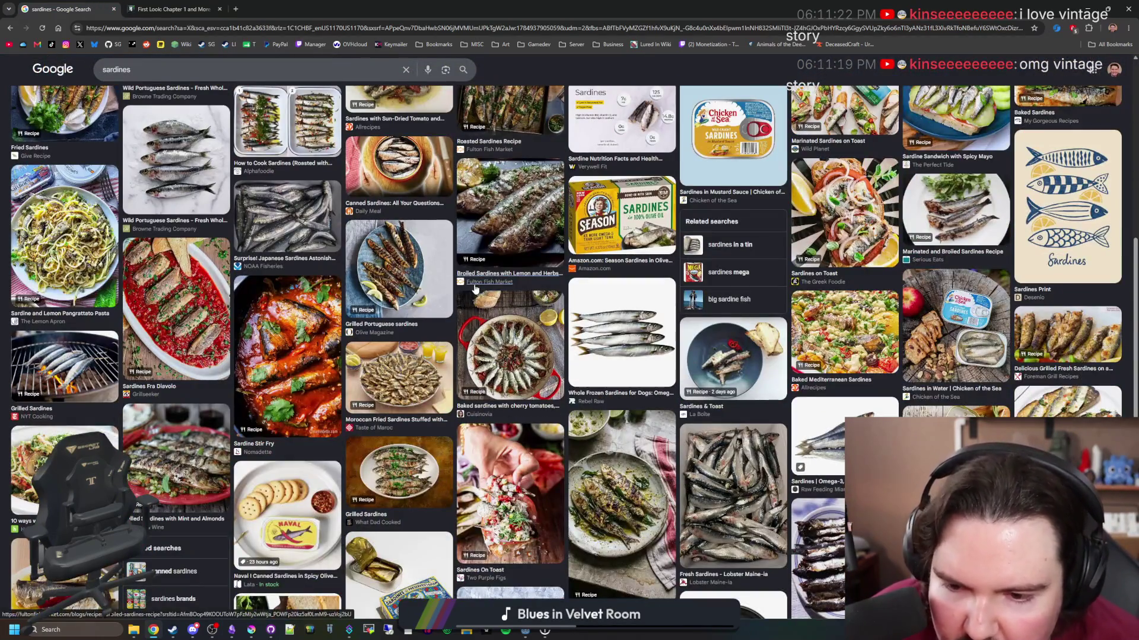
click(631, 350)
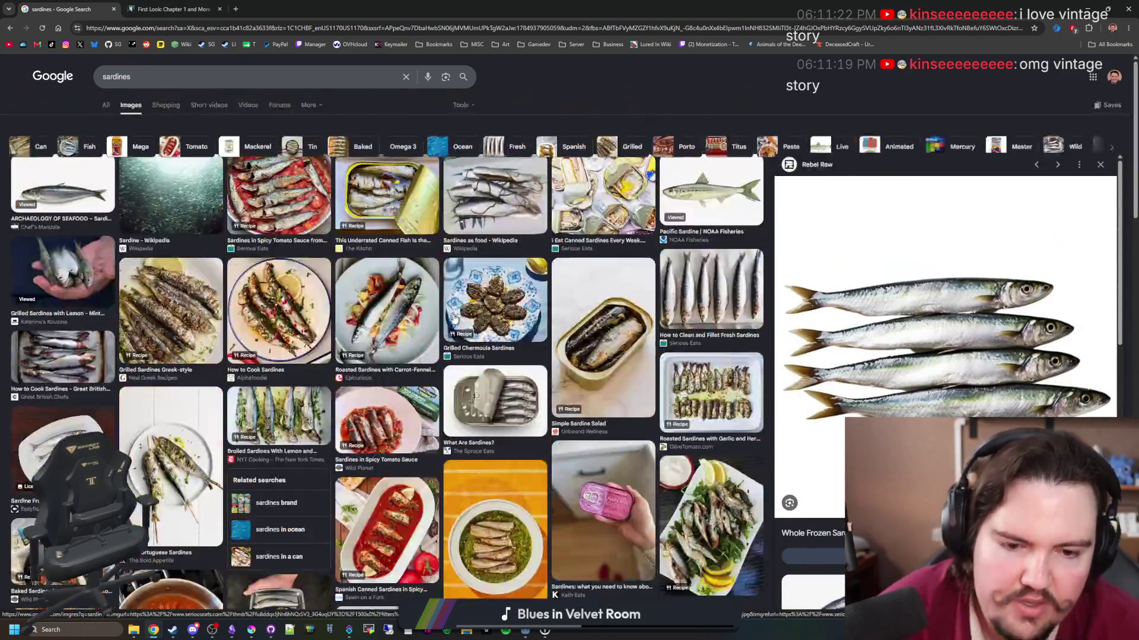
scroll(242, 166, up, 10)
click(106, 105)
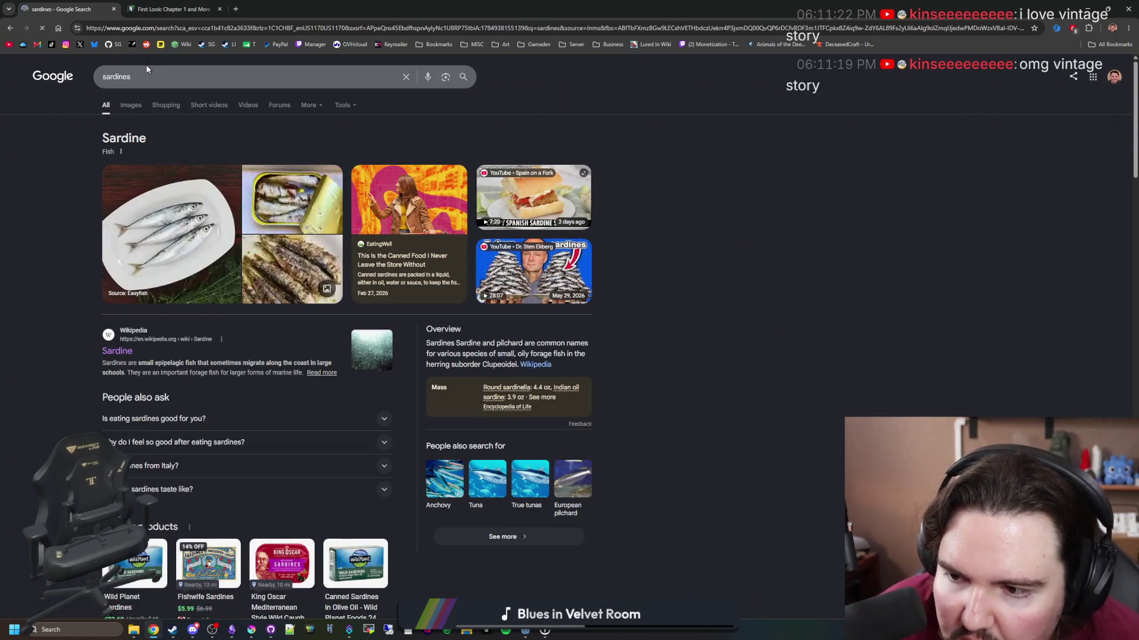
double_click(116, 76)
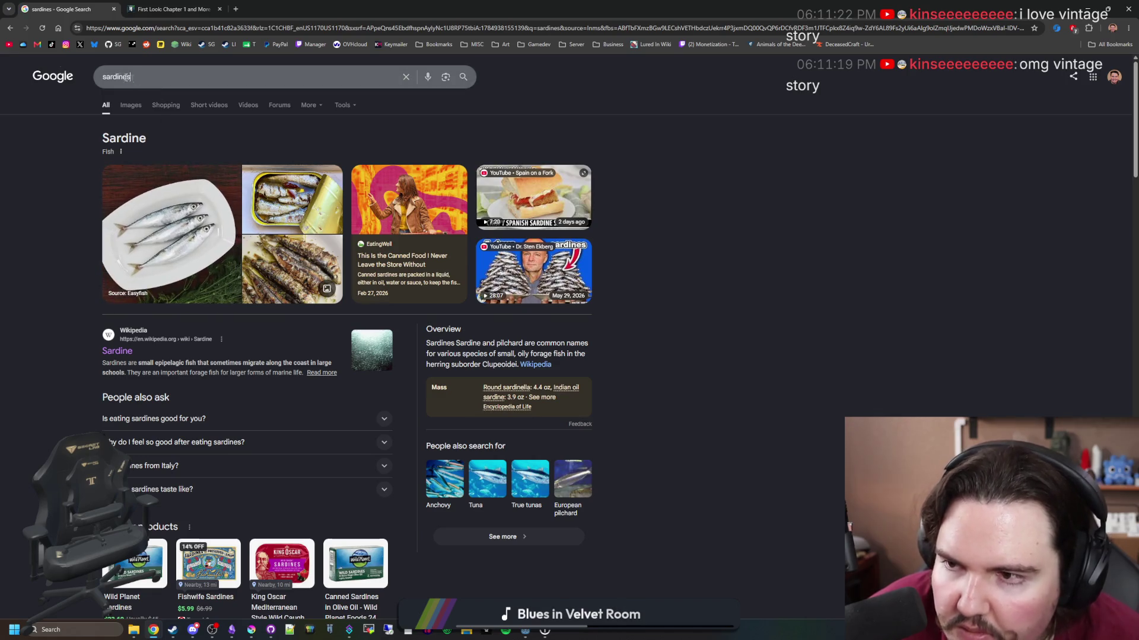
text(types of sardines)
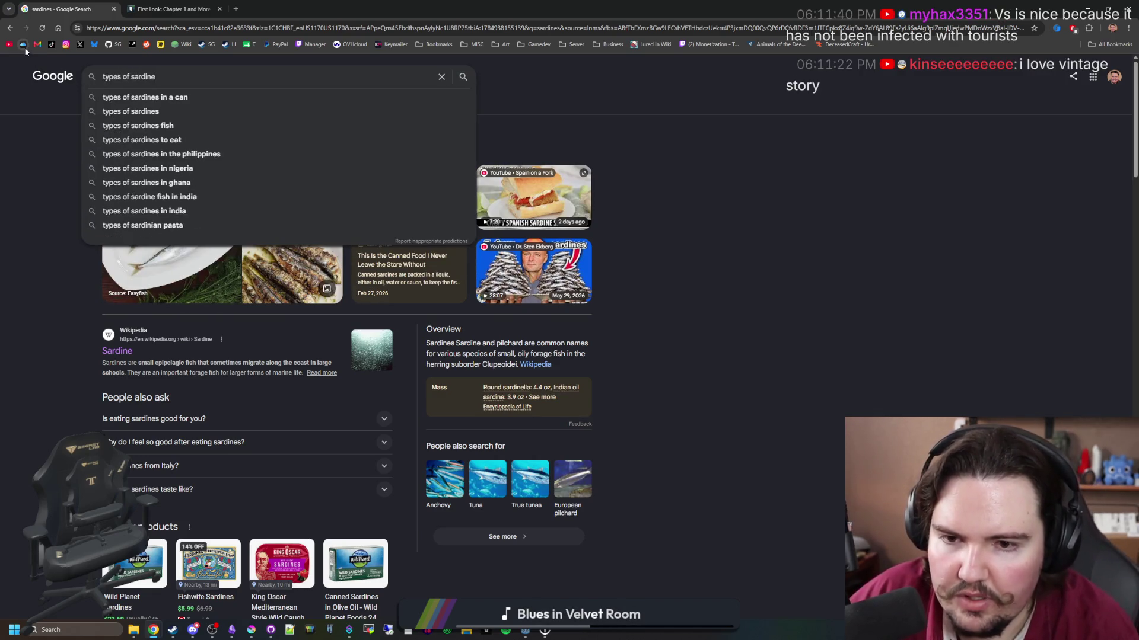
key(Return)
Open the illustrated sardine species chart in a new tab and minimise the browser.
click(178, 193)
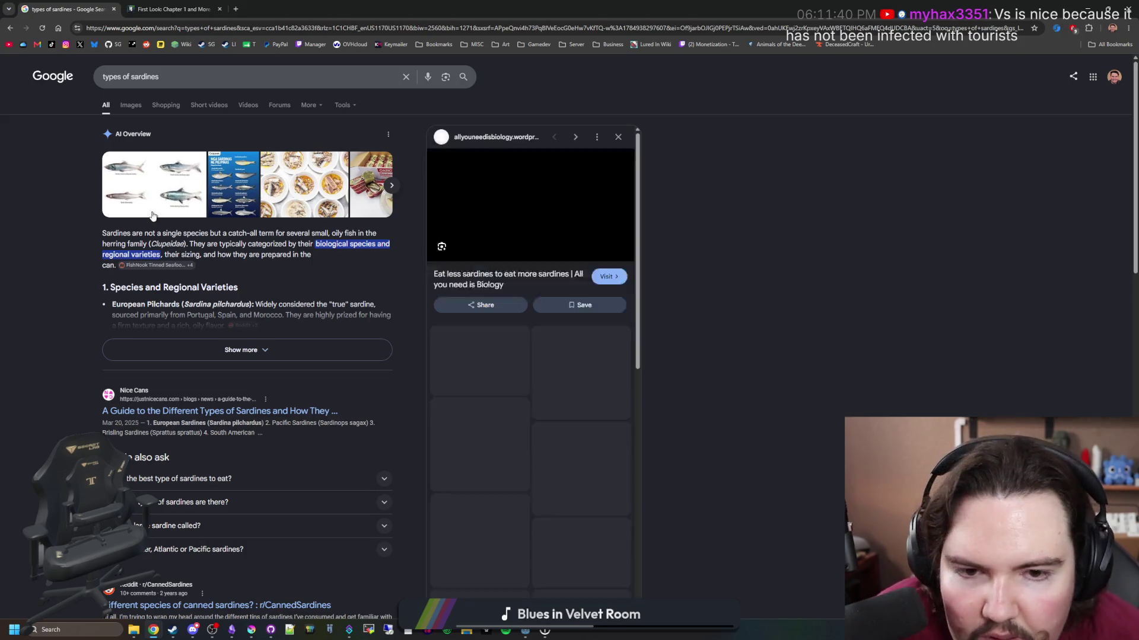
right_click(458, 229)
click(498, 353)
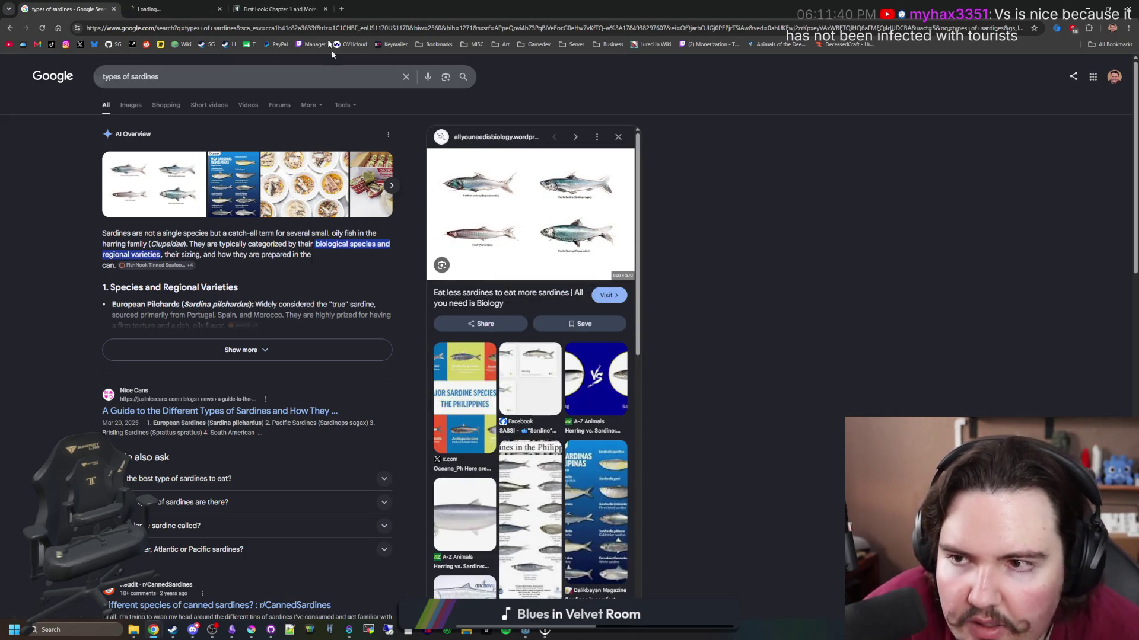
click(209, 6)
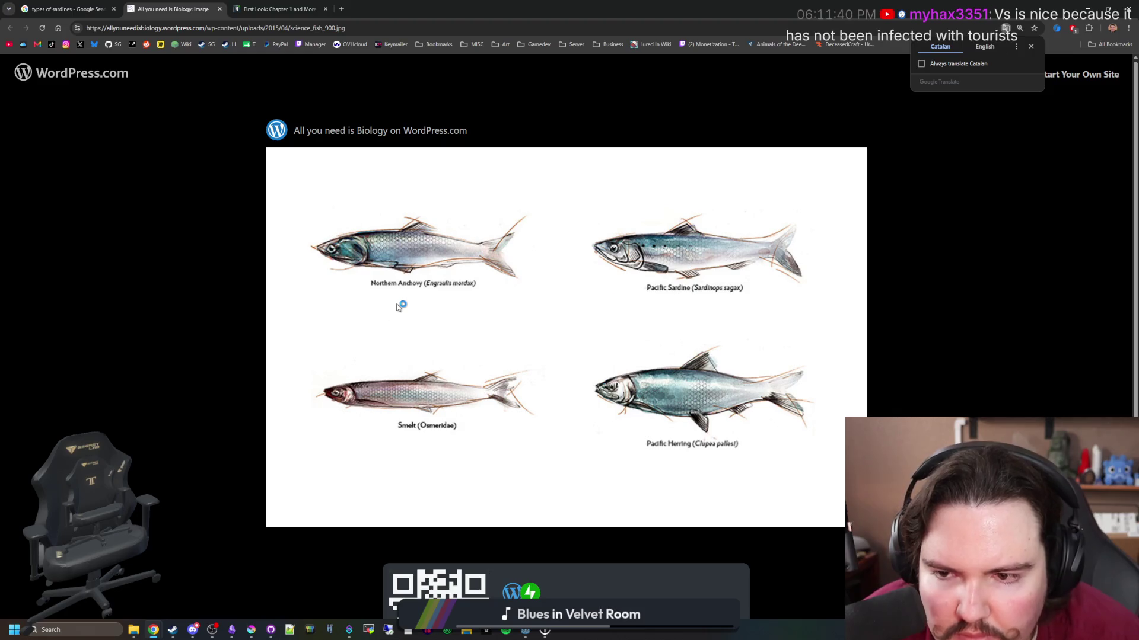
key(super+Down)
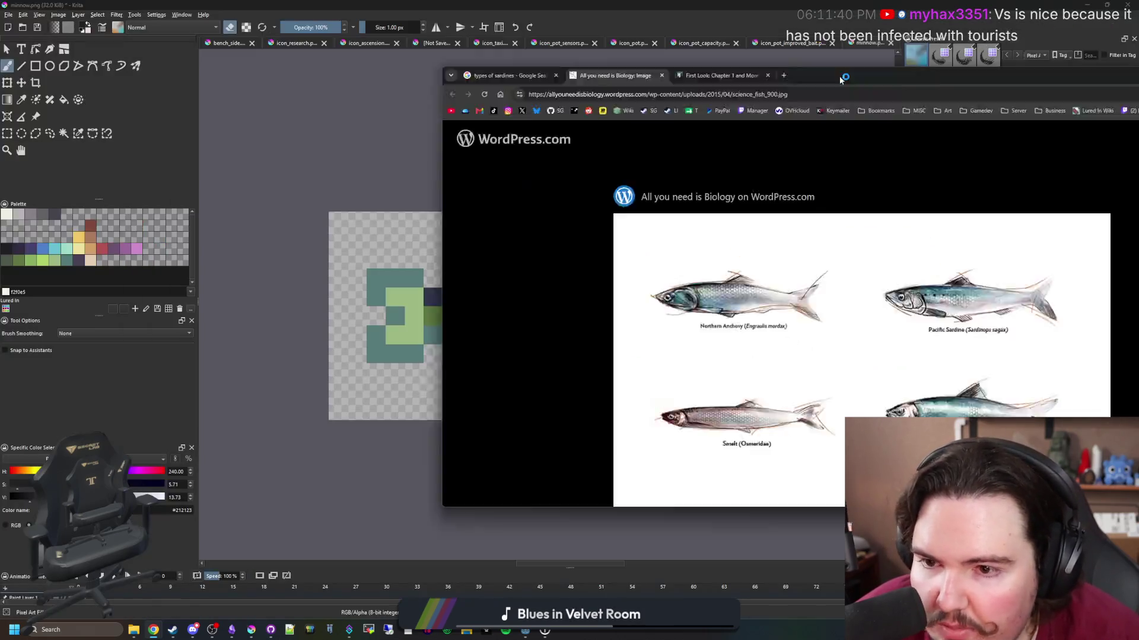
Pick grey #868188 and paint the minnow's belly, body and tail cells grey.
click(31, 213)
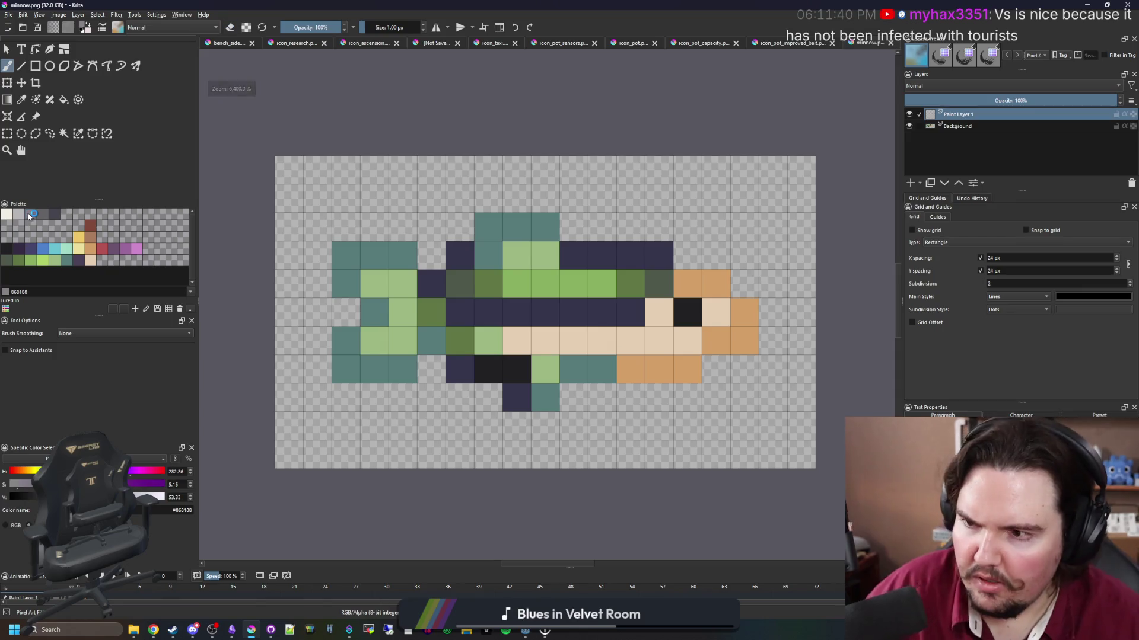
key(e)
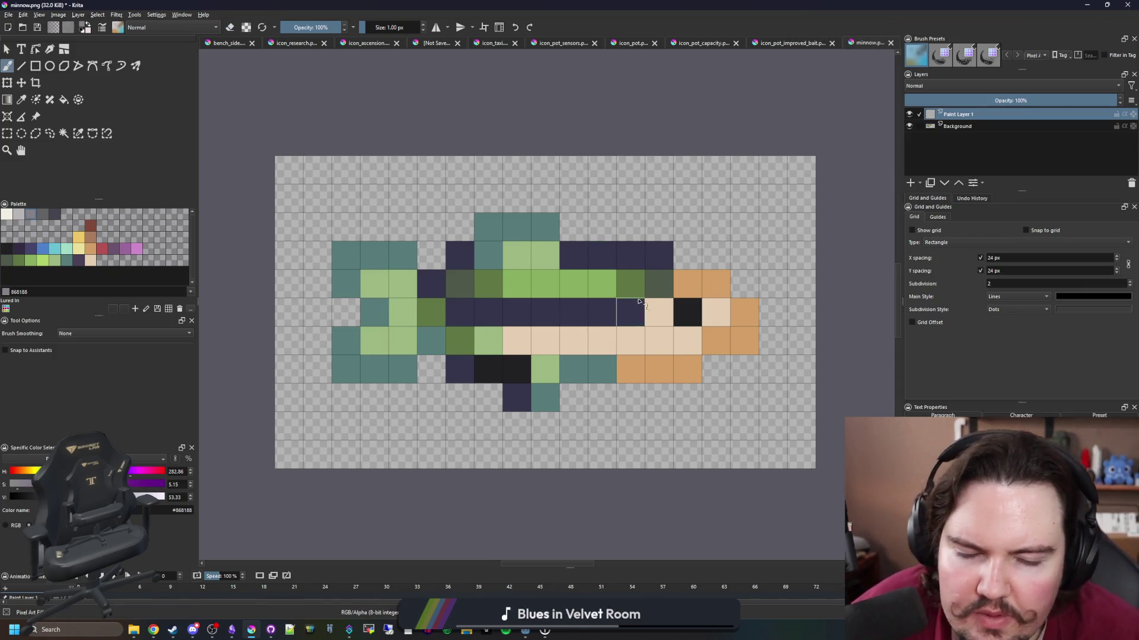
mouse_move(688, 347)
mouse_down()
mouse_move(481, 338)
mouse_move(475, 285)
mouse_move(534, 314)
mouse_move(593, 296)
mouse_move(646, 319)
mouse_move(694, 285)
mouse_move(714, 338)
mouse_move(744, 341)
mouse_move(741, 294)
mouse_up()
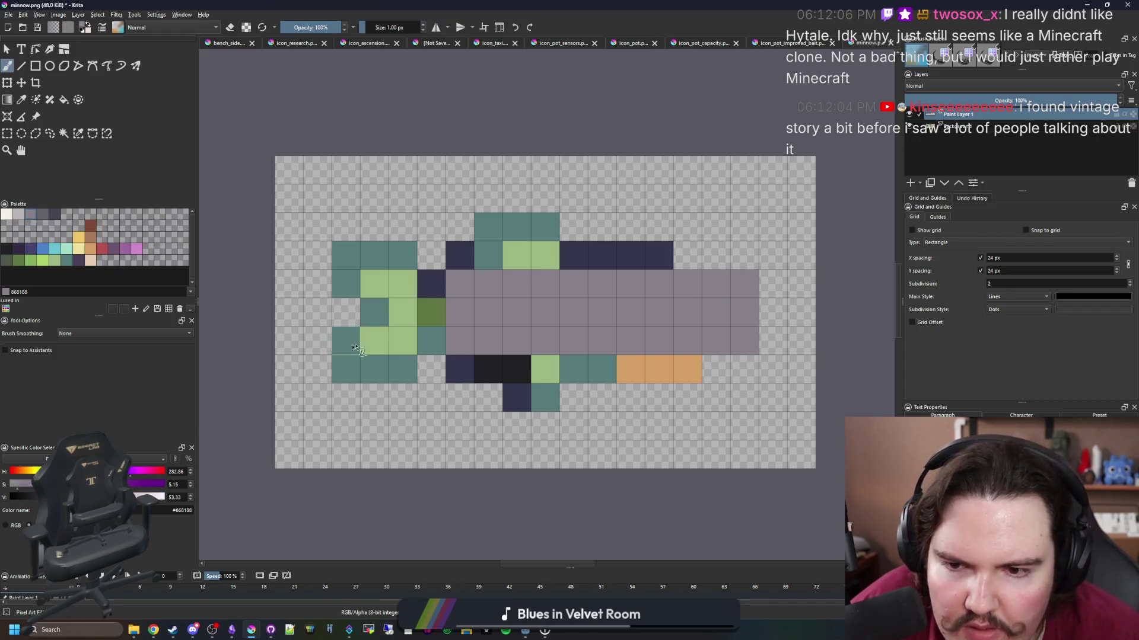
click(426, 314)
drag(493, 262, 719, 256)
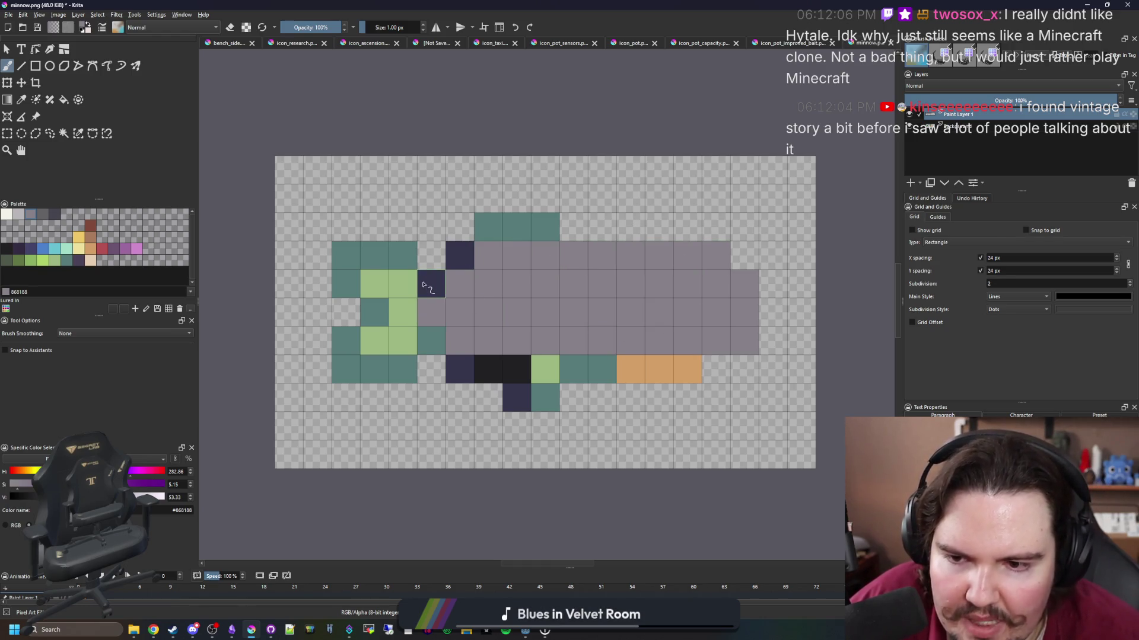
mouse_move(426, 287)
mouse_down()
mouse_move(403, 304)
mouse_move(404, 261)
mouse_move(374, 341)
mouse_move(377, 268)
mouse_up()
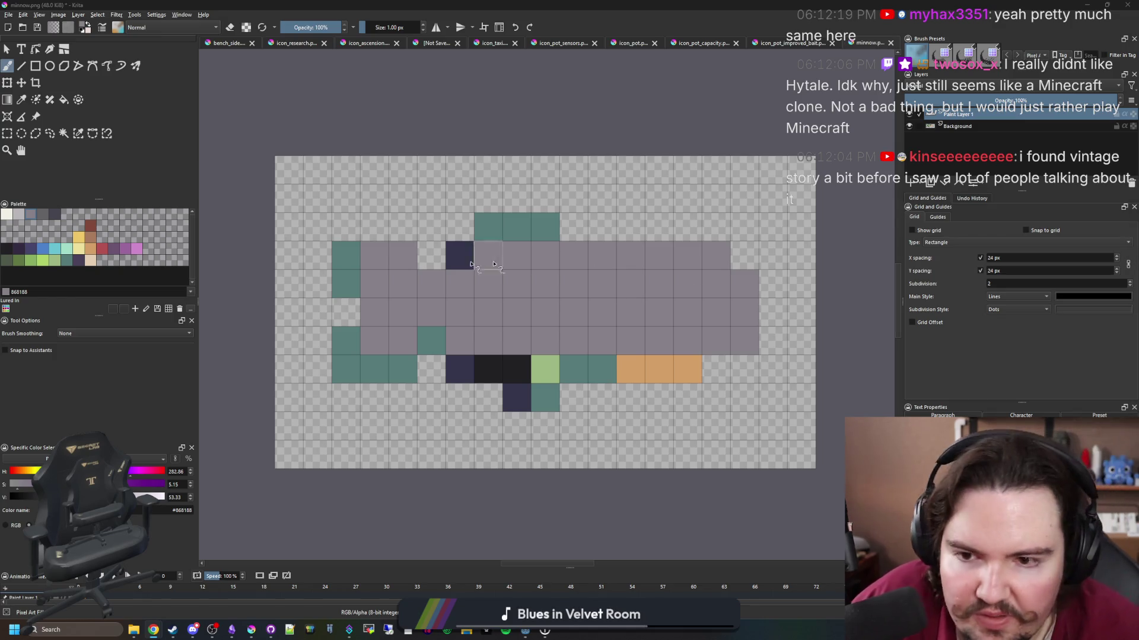
click(374, 227)
click(374, 369)
click(353, 374)
click(346, 340)
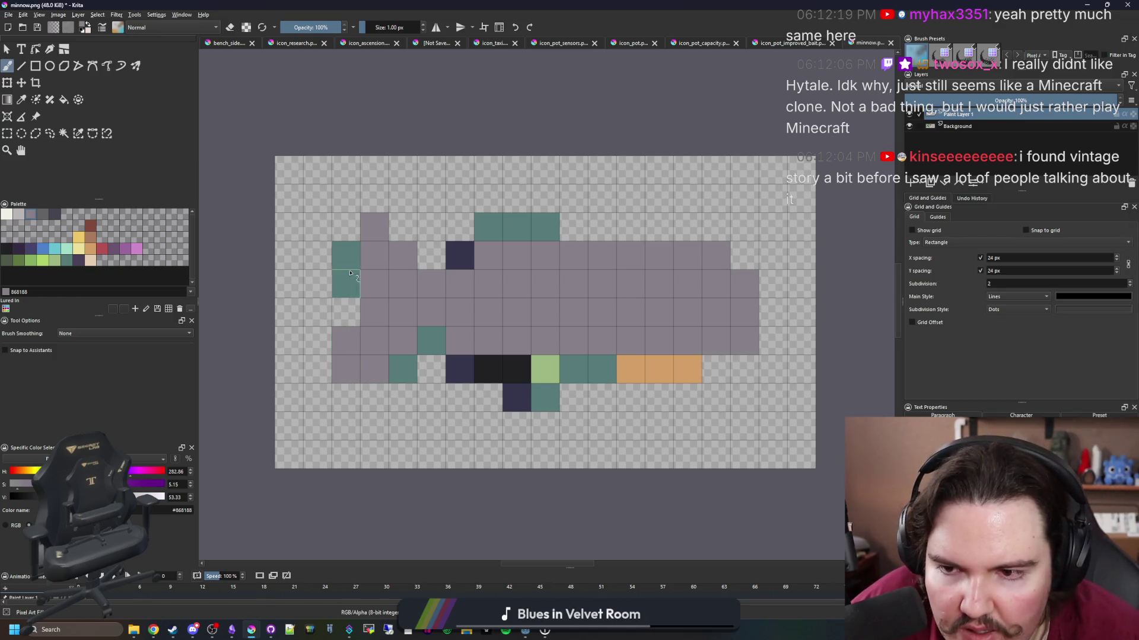
click(346, 255)
click(346, 227)
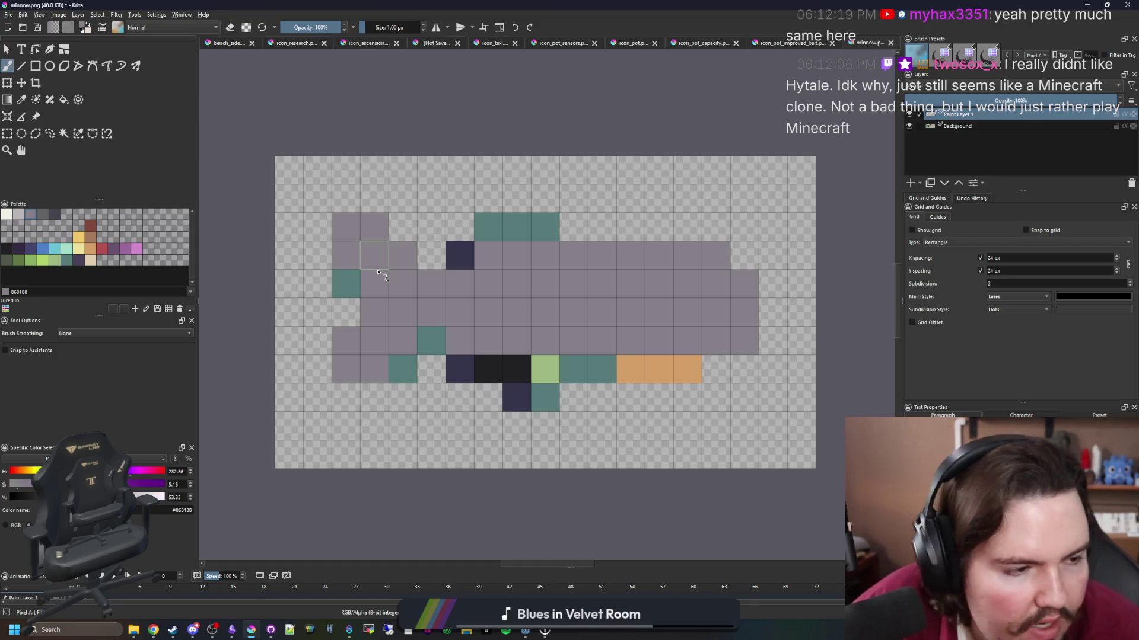
Undo the stray erases and hide the Background layer, leaving only the grey silhouette.
key(e)
key(ctrl+z)
scroll(646, 313, right, 2)
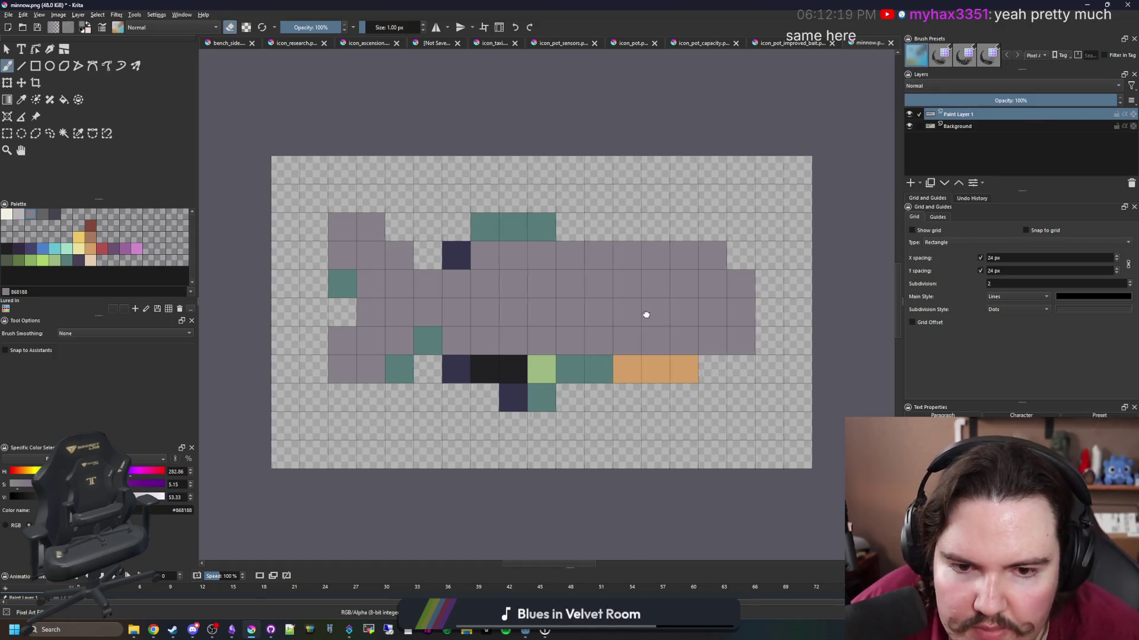
key(e)
key(ctrl+z)
key(ctrl+z)
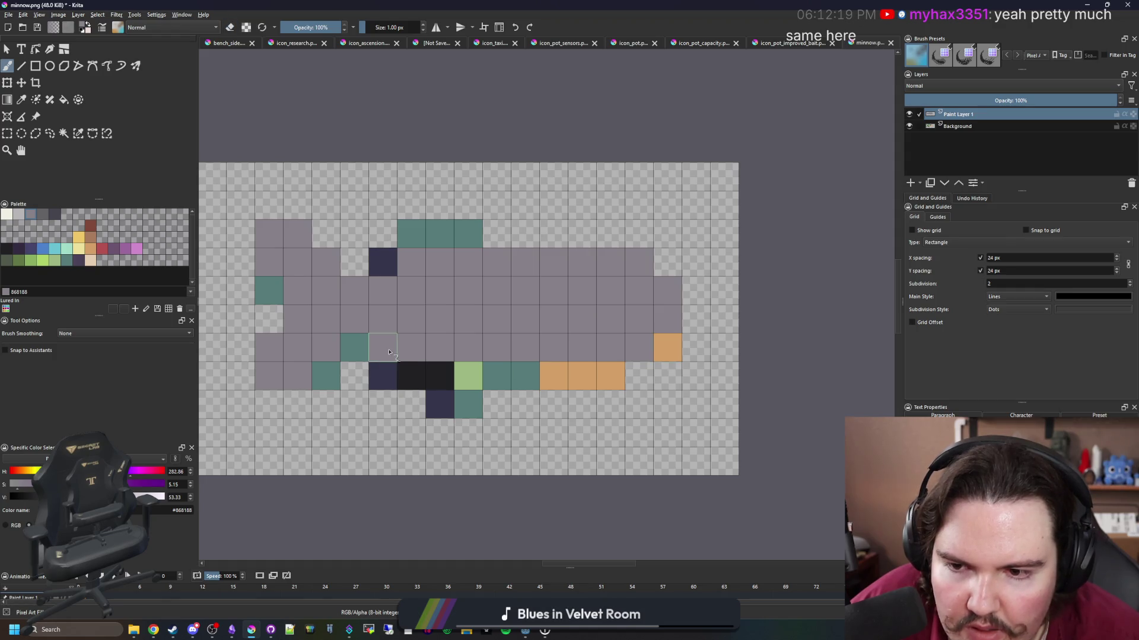
shift+click(908, 126)
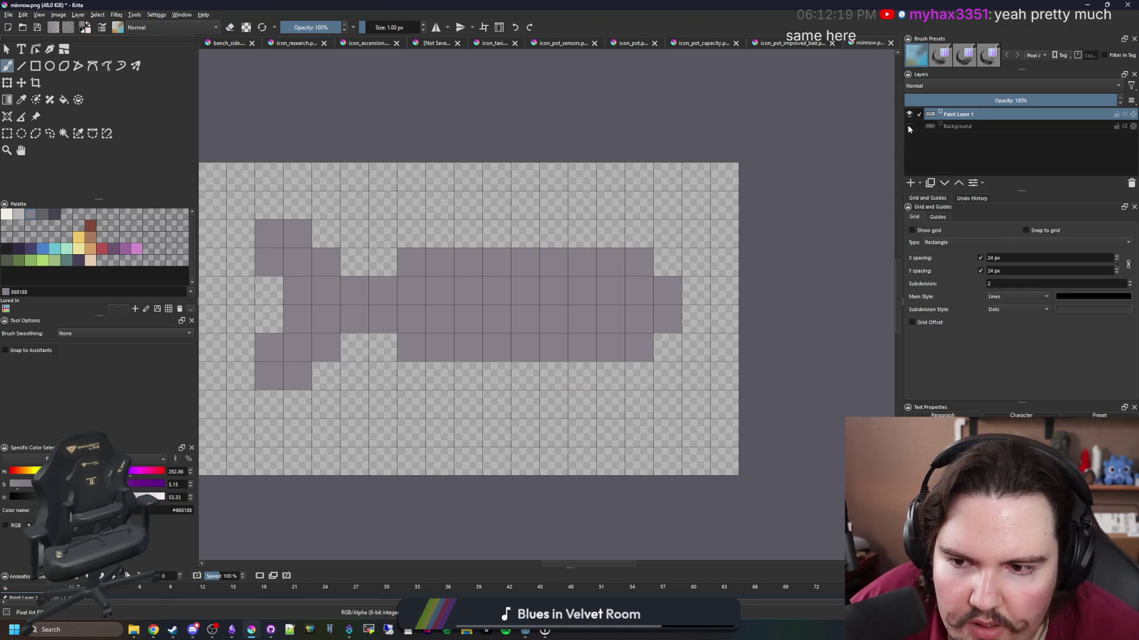
shift+click(909, 126)
click(909, 126)
click(909, 126)
click(909, 126)
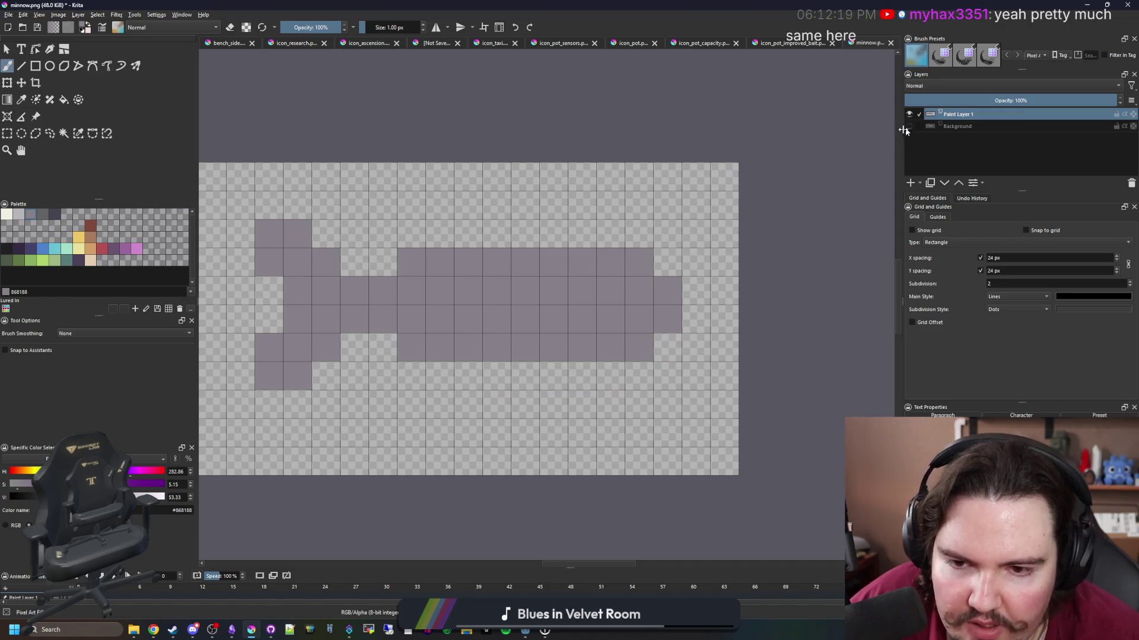
scroll(590, 303, left, 2)
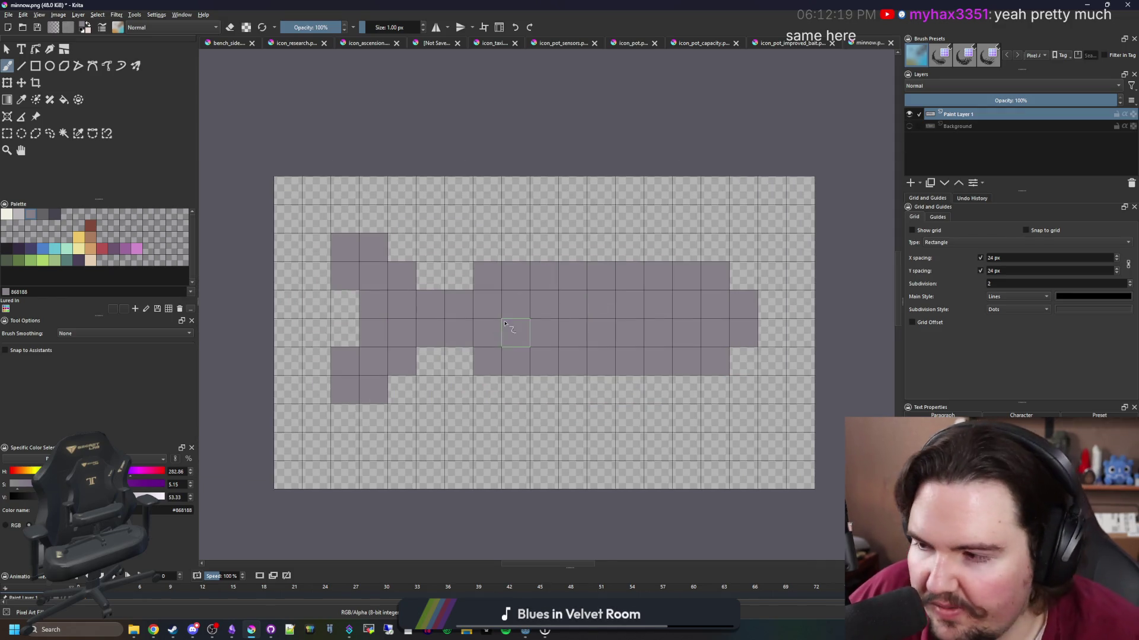
scroll(514, 330, right, 1)
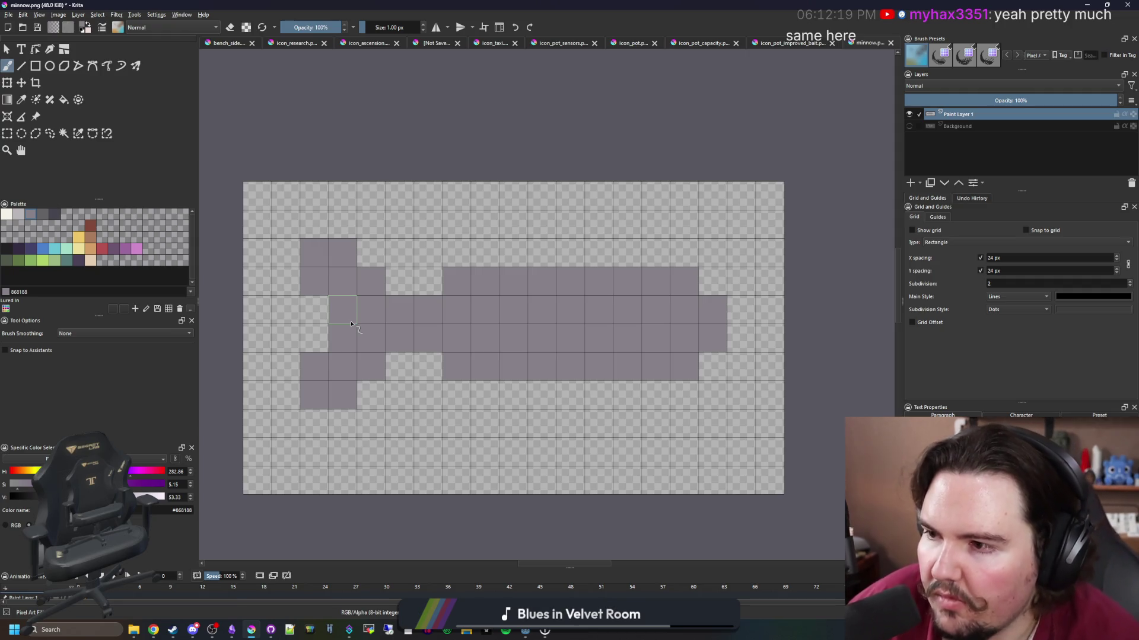
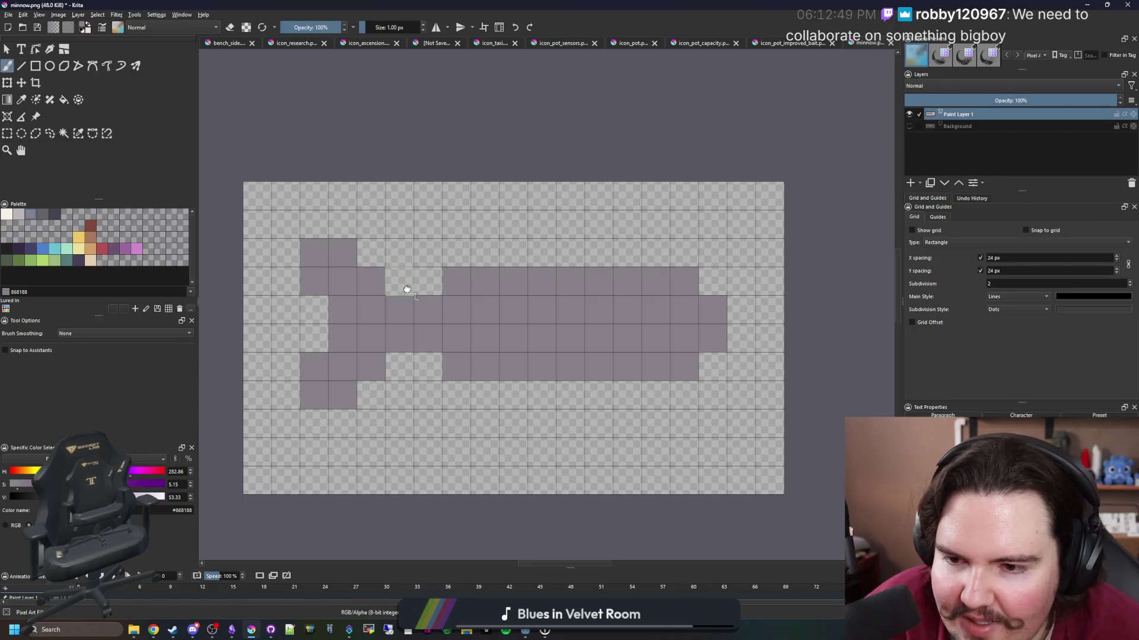
Erase two stray cells near the fish's head end with the Freehand Brush in eraser mode.
drag(393, 296, 377, 299)
click(7, 133)
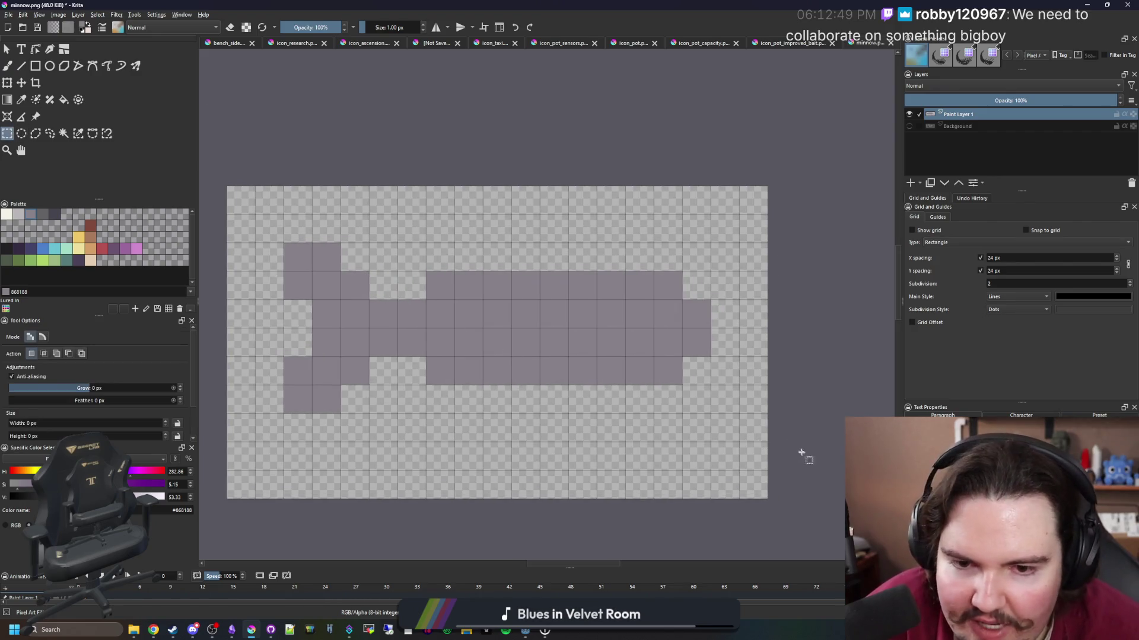
mouse_move(797, 443)
mouse_down()
mouse_move(617, 243)
mouse_move(561, 253)
mouse_up()
key(ctrl+shift+a)
key(b)
key(e)
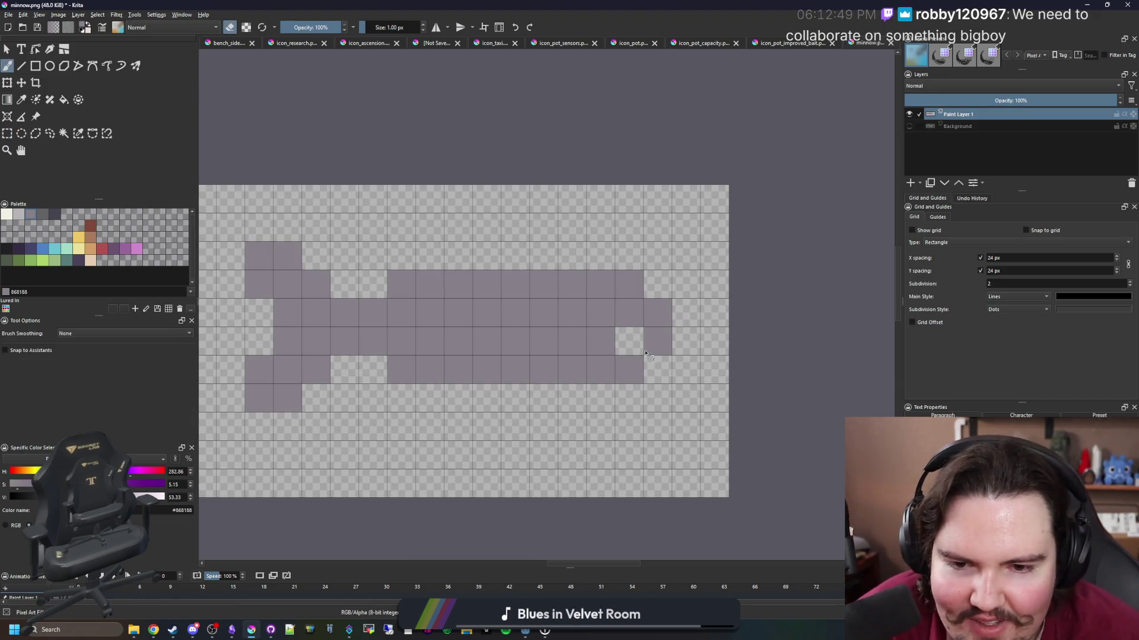
click(628, 370)
click(629, 285)
drag(618, 351, 598, 348)
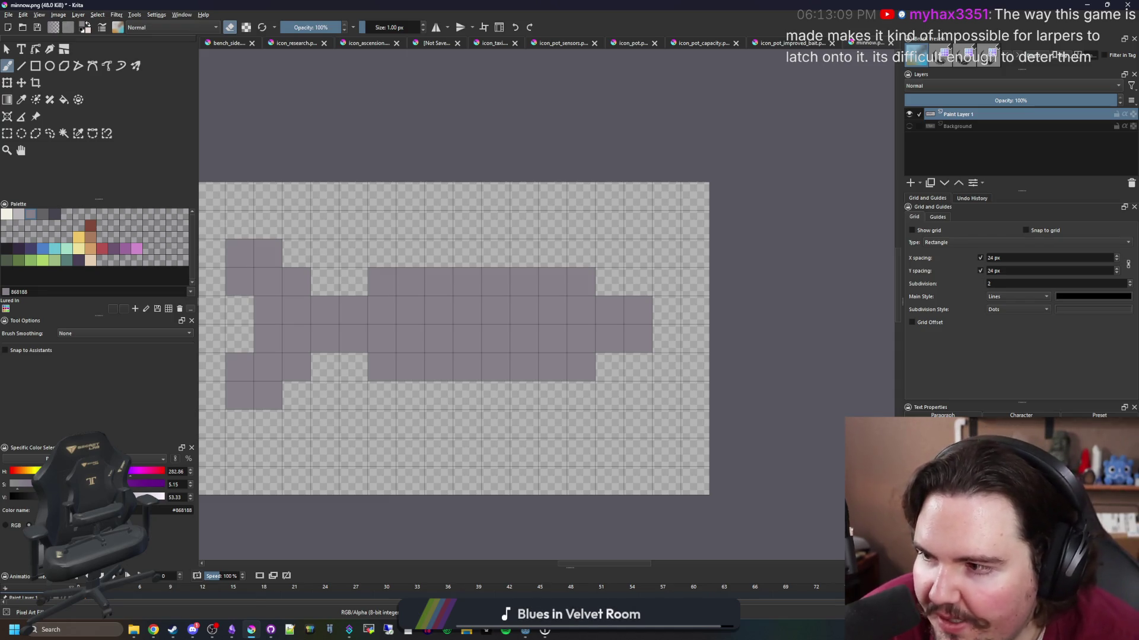
Pick #212123 and brush a dark outline around the forked tail.
scroll(526, 285, left, 5)
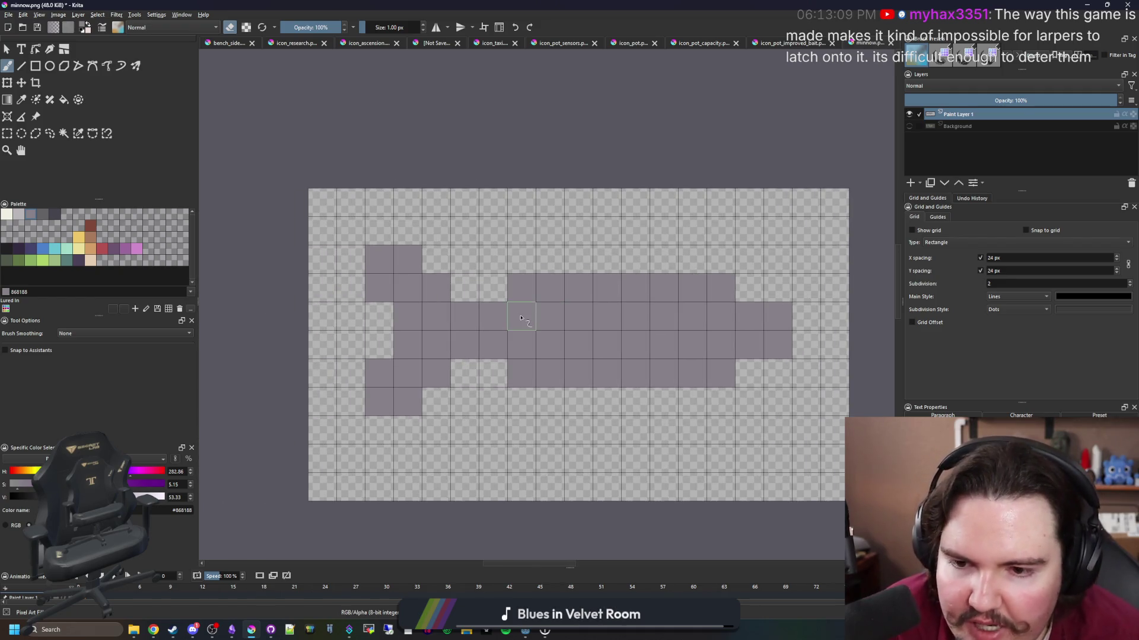
click(11, 250)
mouse_move(487, 371)
mouse_down()
mouse_move(457, 379)
mouse_move(409, 430)
mouse_move(353, 365)
mouse_move(378, 324)
mouse_move(350, 288)
mouse_move(350, 231)
mouse_move(438, 259)
mouse_up()
drag(592, 269, 485, 272)
ctrl+click(536, 326)
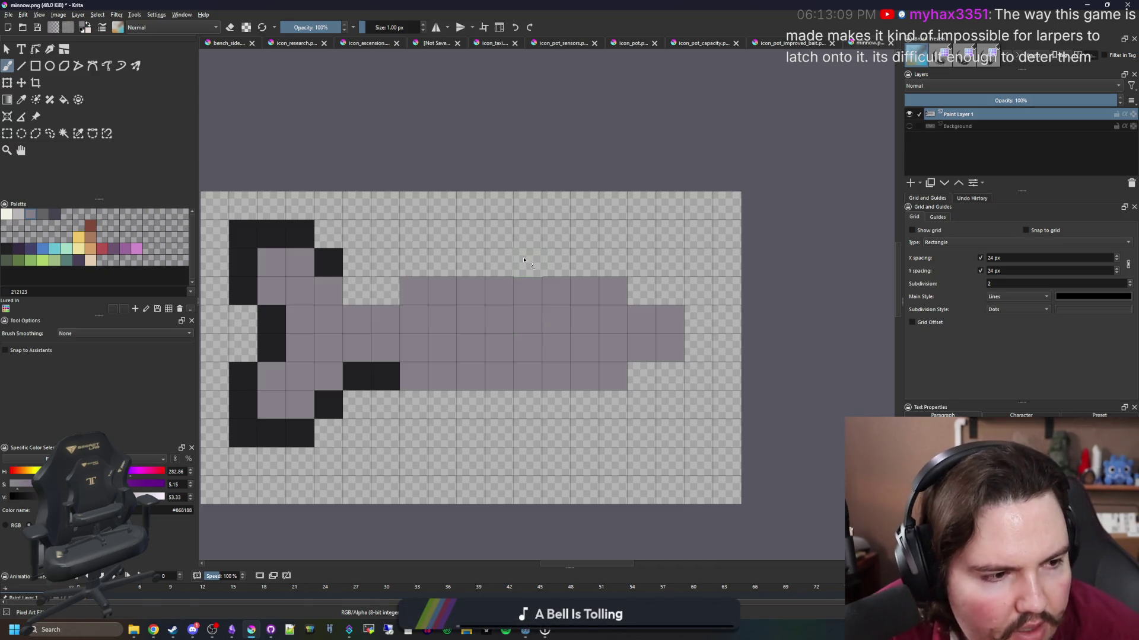
Paint a three-cell grey dorsal fin on the fish's back.
mouse_move(524, 261)
mouse_down()
mouse_move(474, 263)
mouse_move(471, 234)
mouse_move(500, 235)
mouse_up()
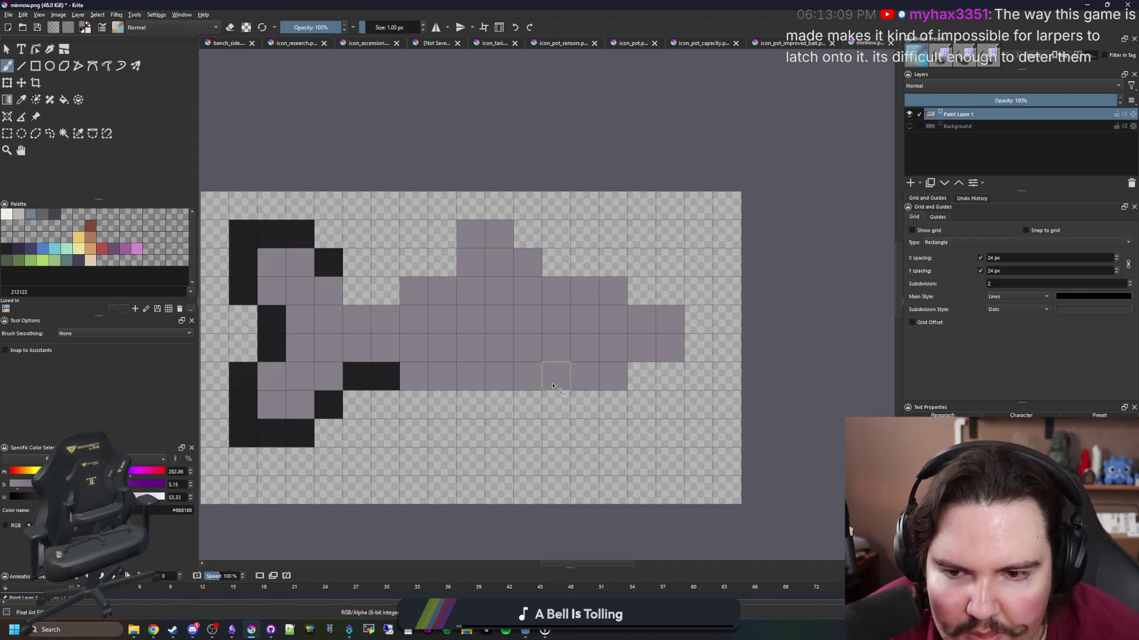
key(ctrl+z)
key(ctrl+z)
key(ctrl+shift+z)
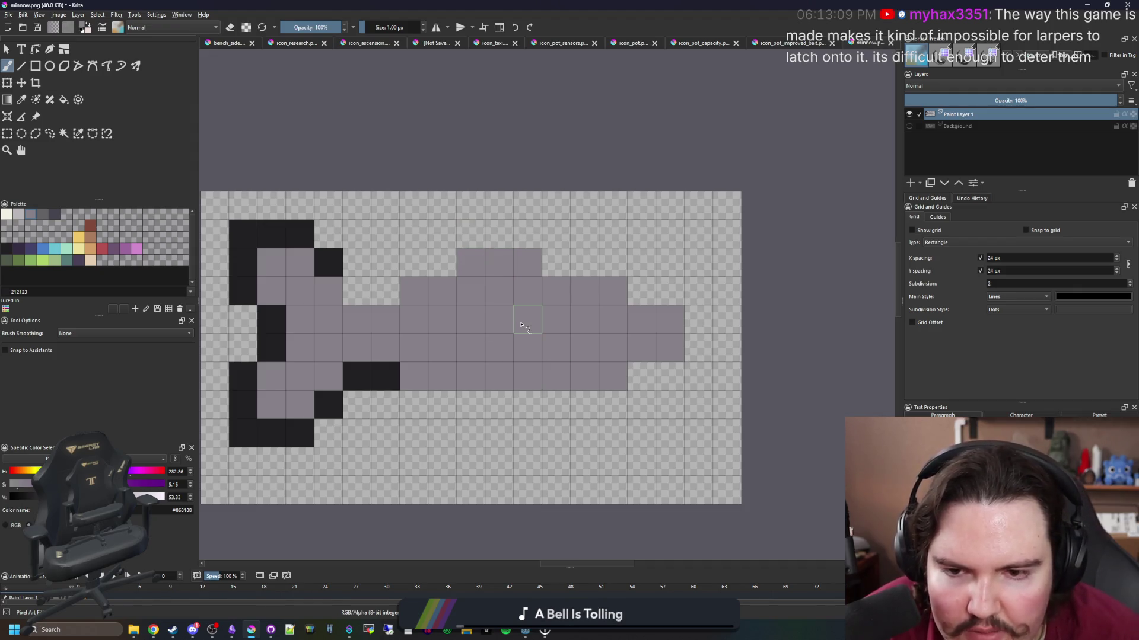
Paint and adjust a small two-cell grey fin under the belly.
drag(526, 318, 491, 269)
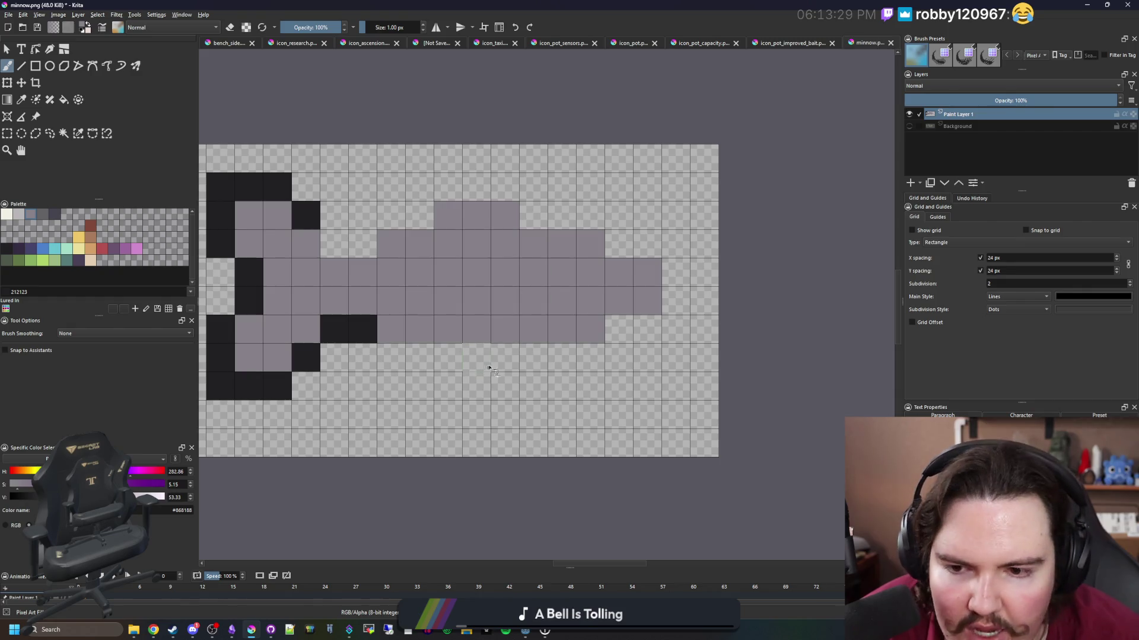
drag(486, 364, 454, 364)
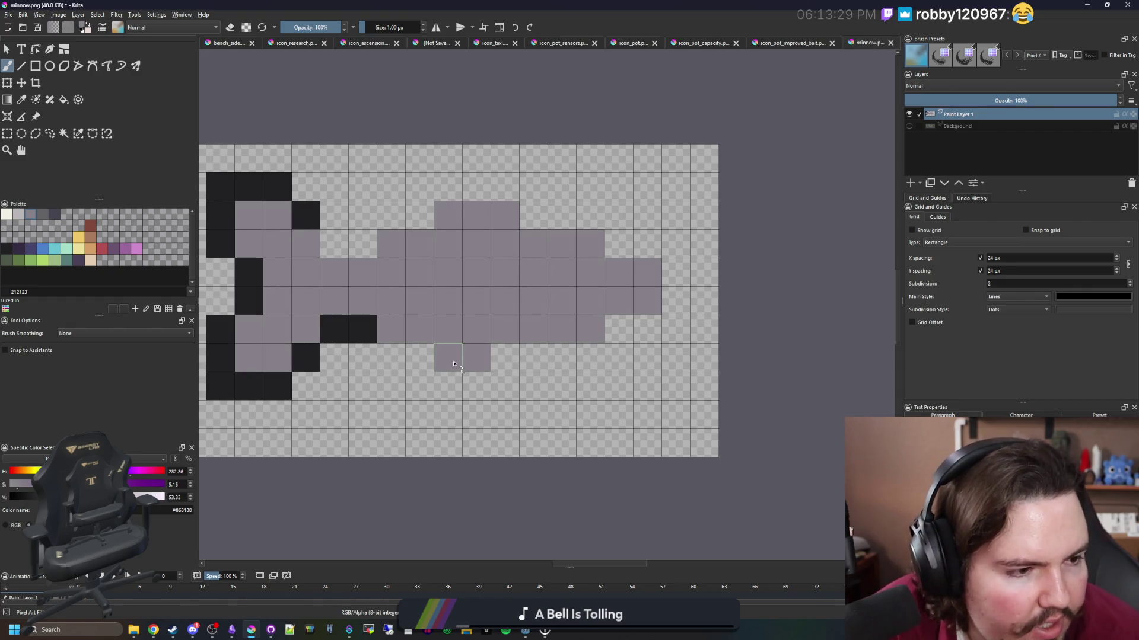
key(ctrl+z)
click(512, 358)
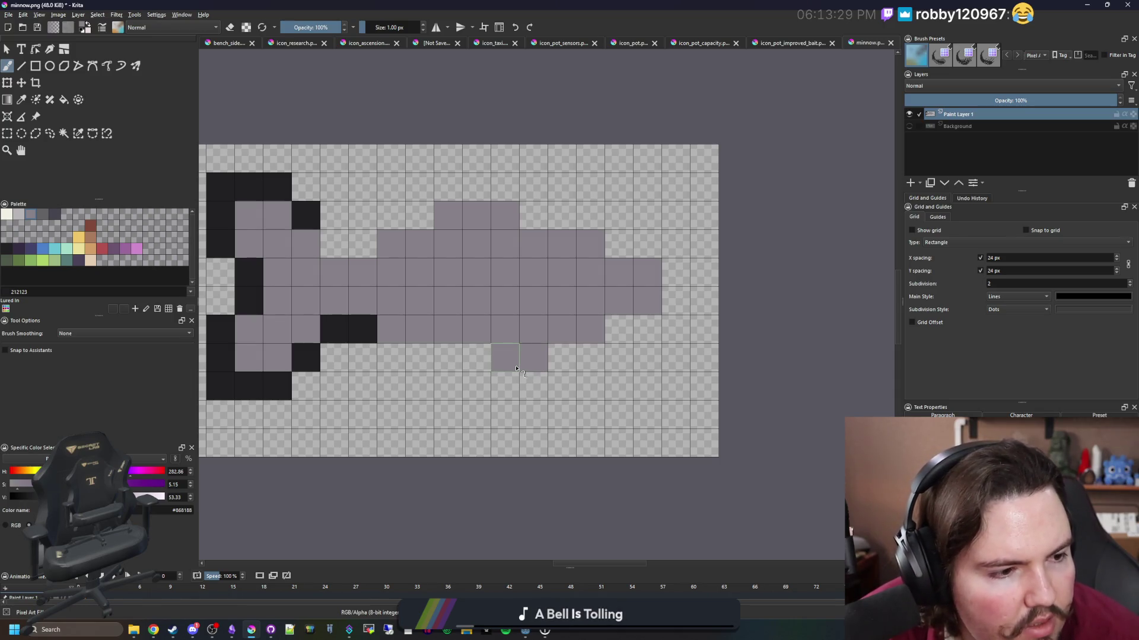
key(ctrl+z)
key(ctrl+z)
click(476, 357)
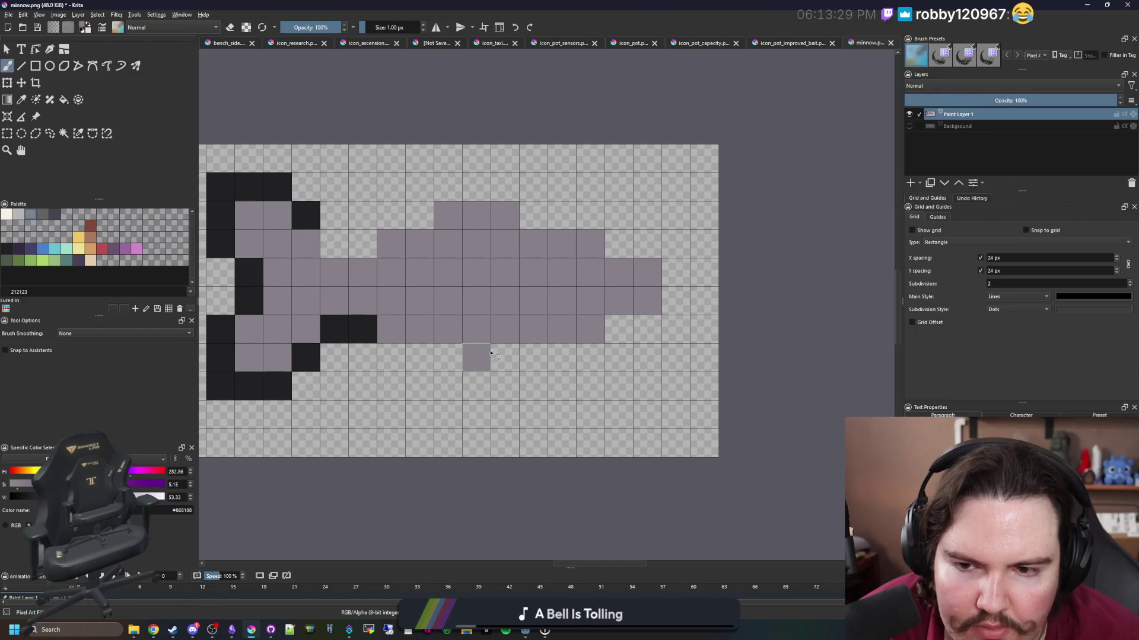
click(505, 358)
drag(520, 289, 497, 330)
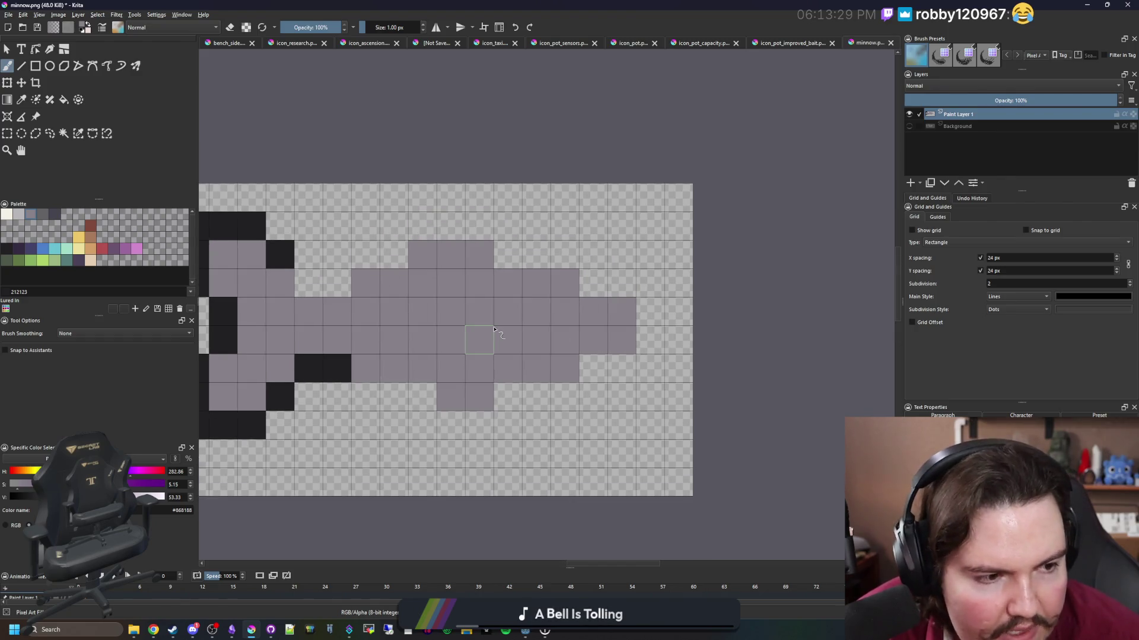
scroll(516, 334, down, 2)
scroll(407, 339, up, 2)
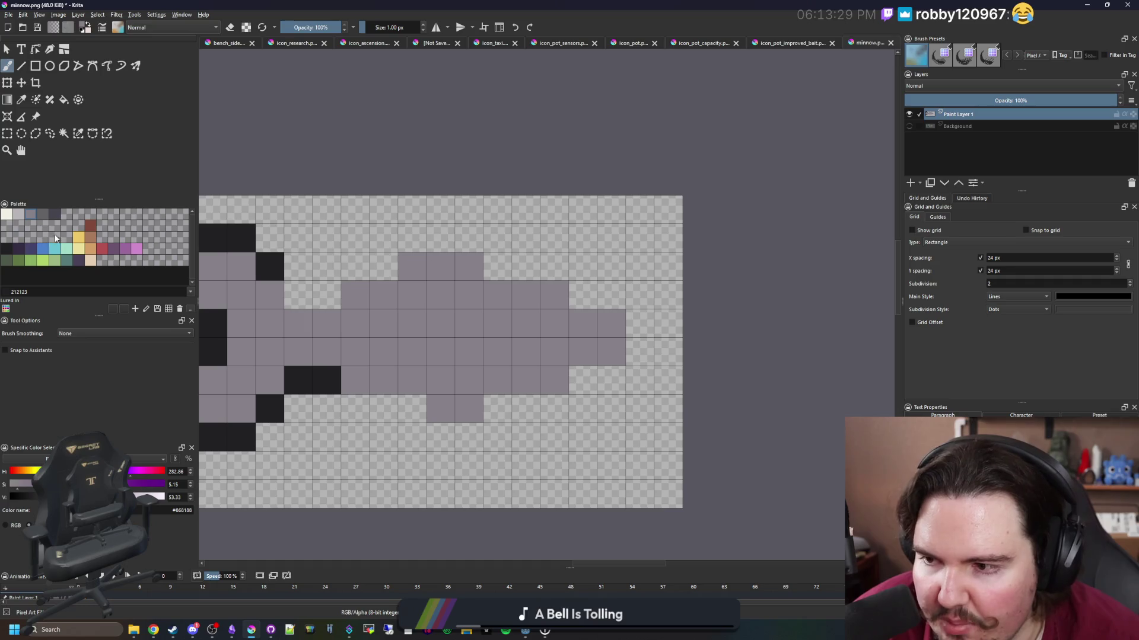
Pick #45444f and paint darker shading cells near the head.
click(55, 215)
click(525, 380)
drag(497, 352, 497, 324)
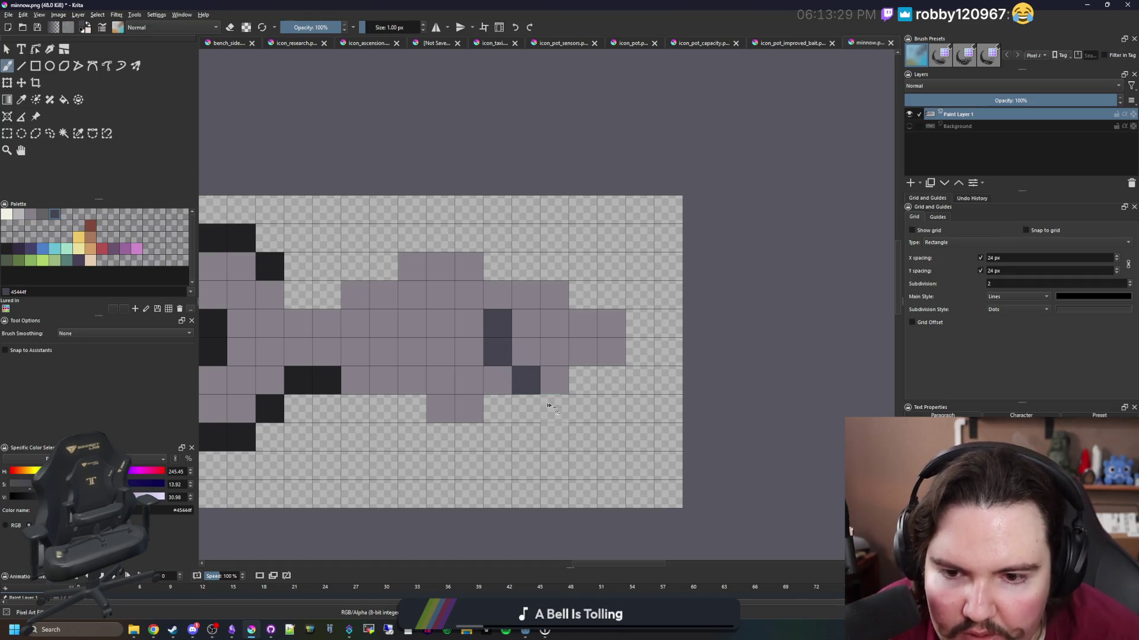
scroll(548, 405, down, 4)
scroll(558, 380, up, 4)
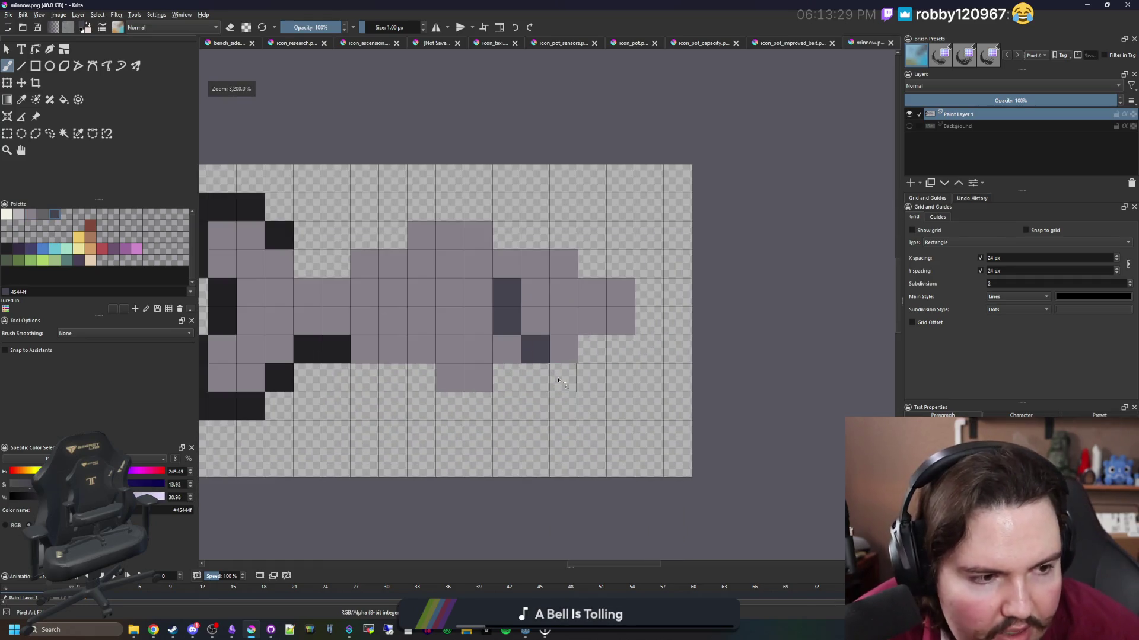
Paint the eye cell, trying off-white #f2f0e5 before settling on dark #212123.
click(6, 214)
click(563, 292)
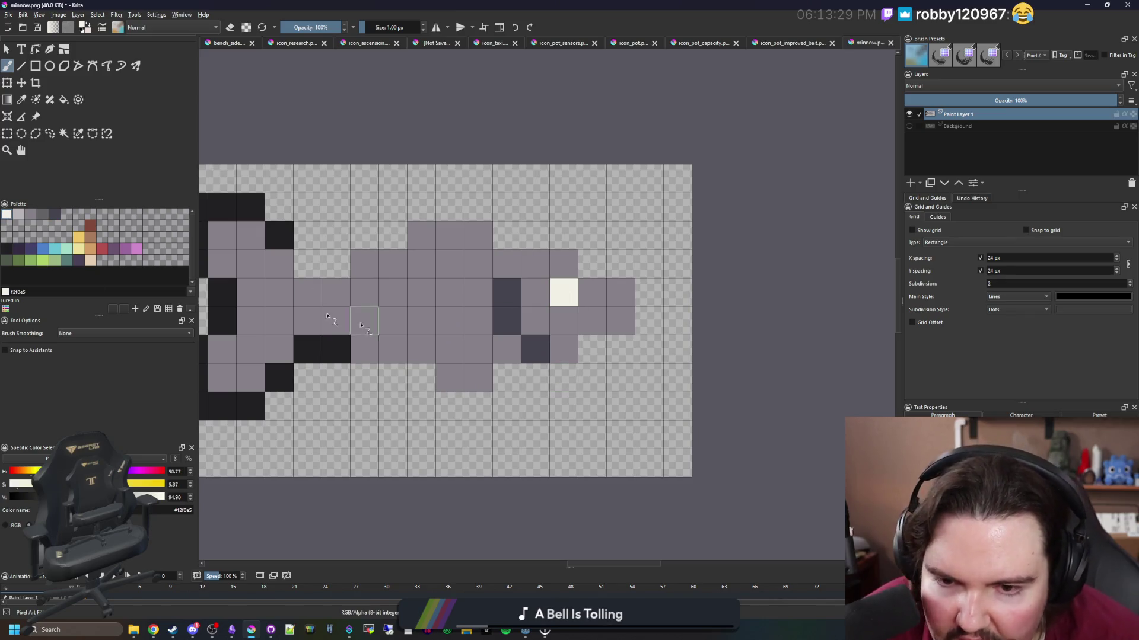
click(7, 249)
click(563, 292)
Outline the head, belly and back edges in dark #212123.
click(592, 263)
click(620, 264)
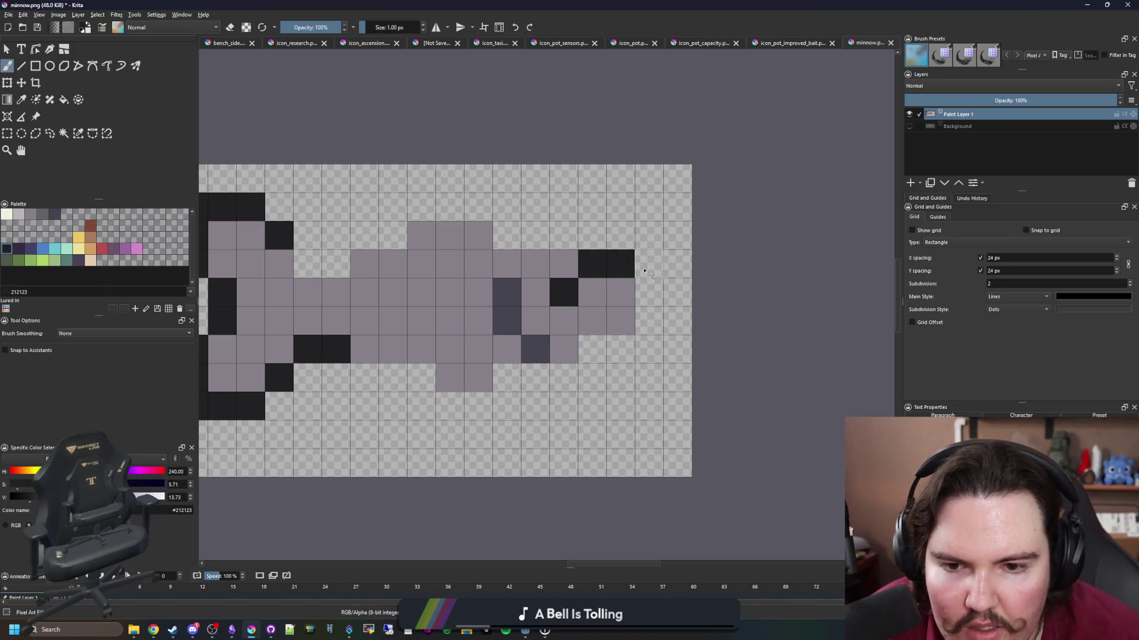
click(649, 292)
click(648, 321)
mouse_move(620, 349)
mouse_down()
mouse_move(564, 378)
mouse_move(507, 378)
mouse_move(612, 409)
mouse_move(564, 414)
mouse_move(533, 388)
mouse_move(506, 388)
mouse_up()
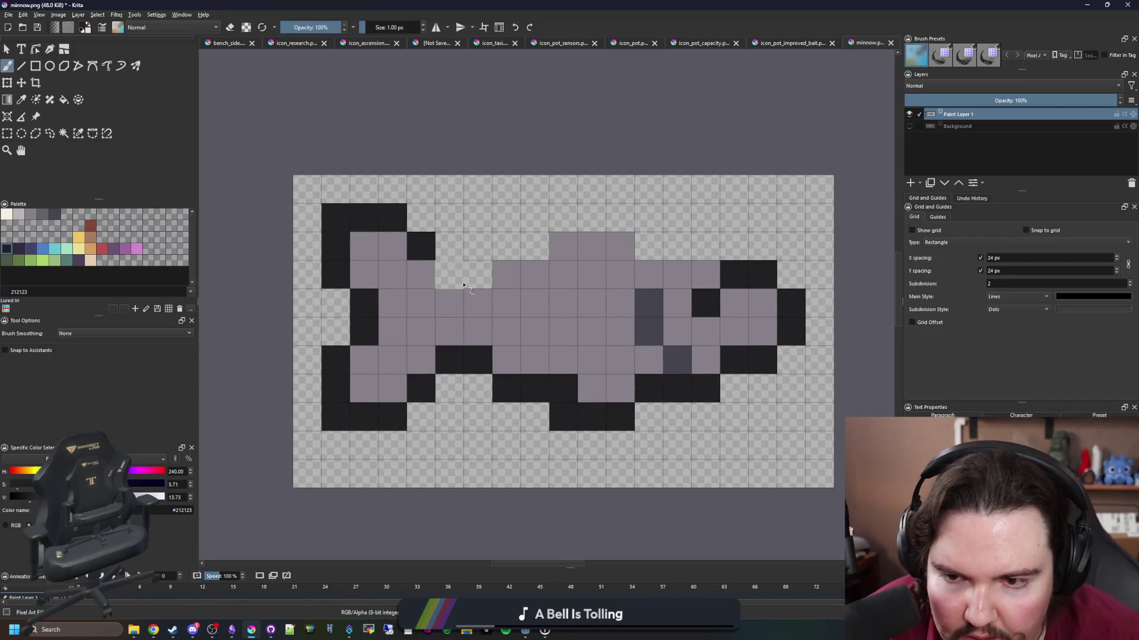
mouse_move(449, 274)
mouse_down()
mouse_move(478, 275)
mouse_move(535, 218)
mouse_move(591, 218)
mouse_move(649, 246)
mouse_move(705, 246)
mouse_up()
scroll(474, 349, down, 5)
scroll(481, 352, up, 5)
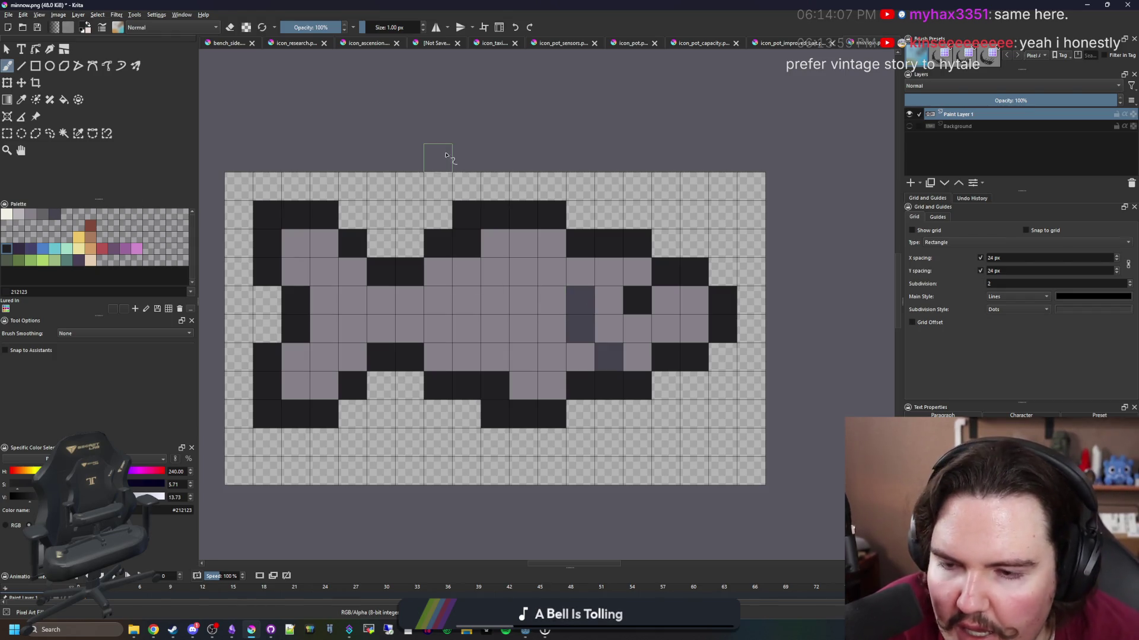
drag(409, 271, 457, 303)
click(226, 629)
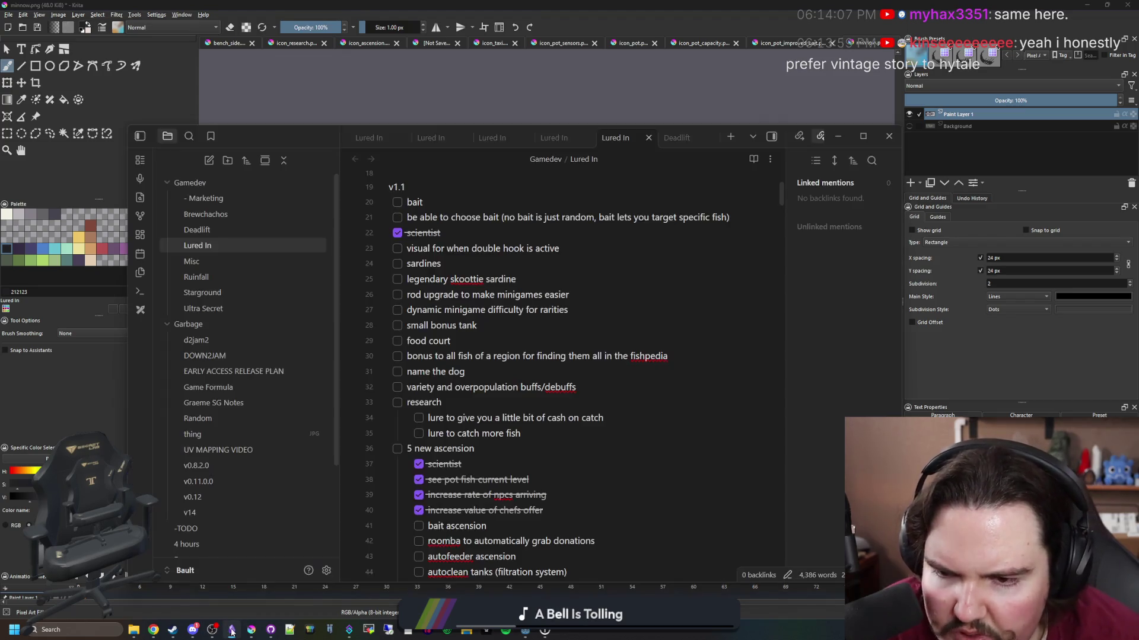
scroll(504, 354, up, 1)
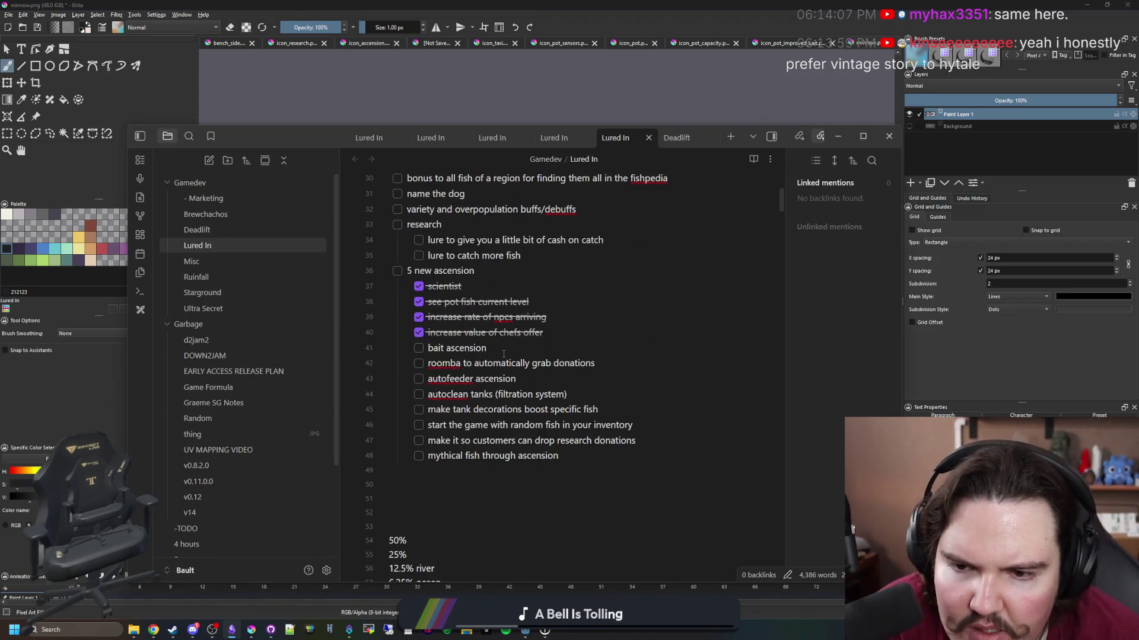
drag(554, 333, 427, 333)
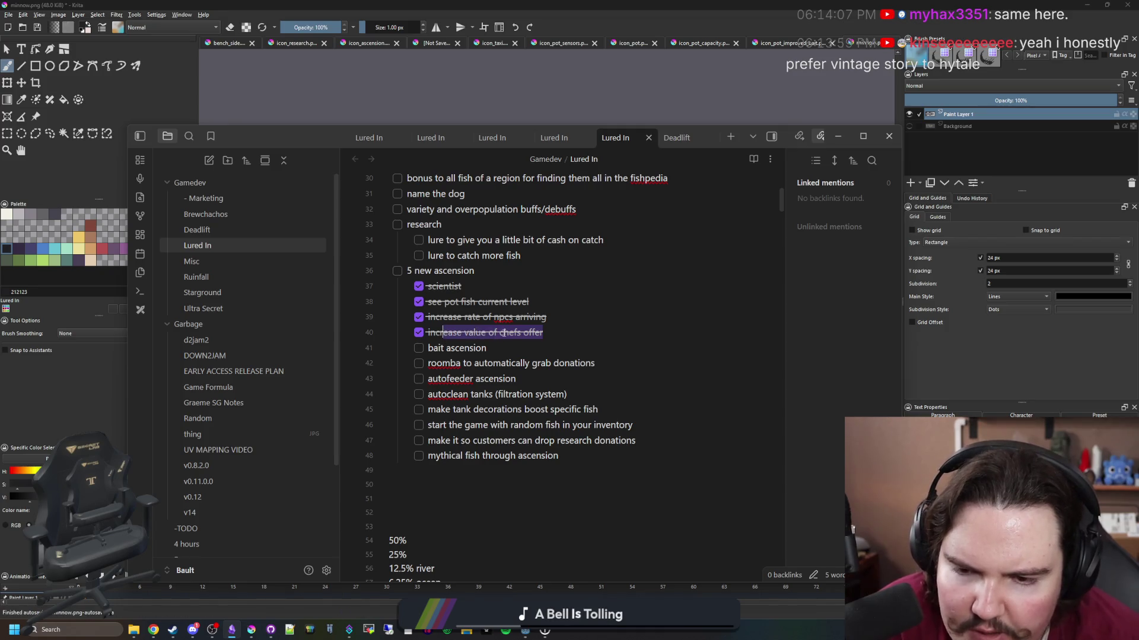
click(557, 324)
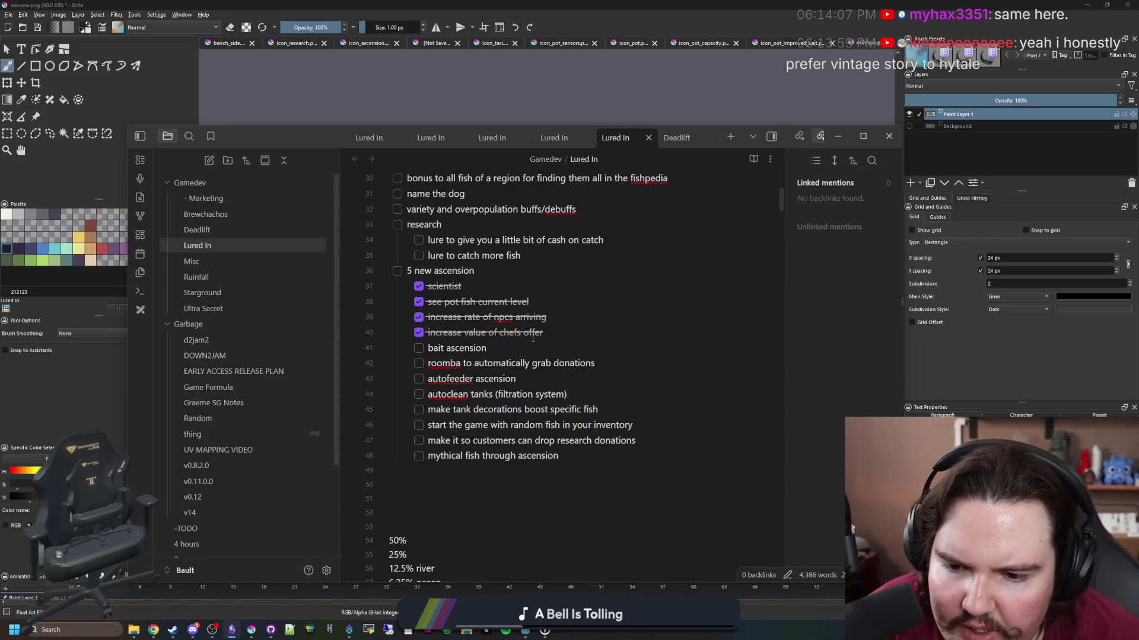
click(457, 98)
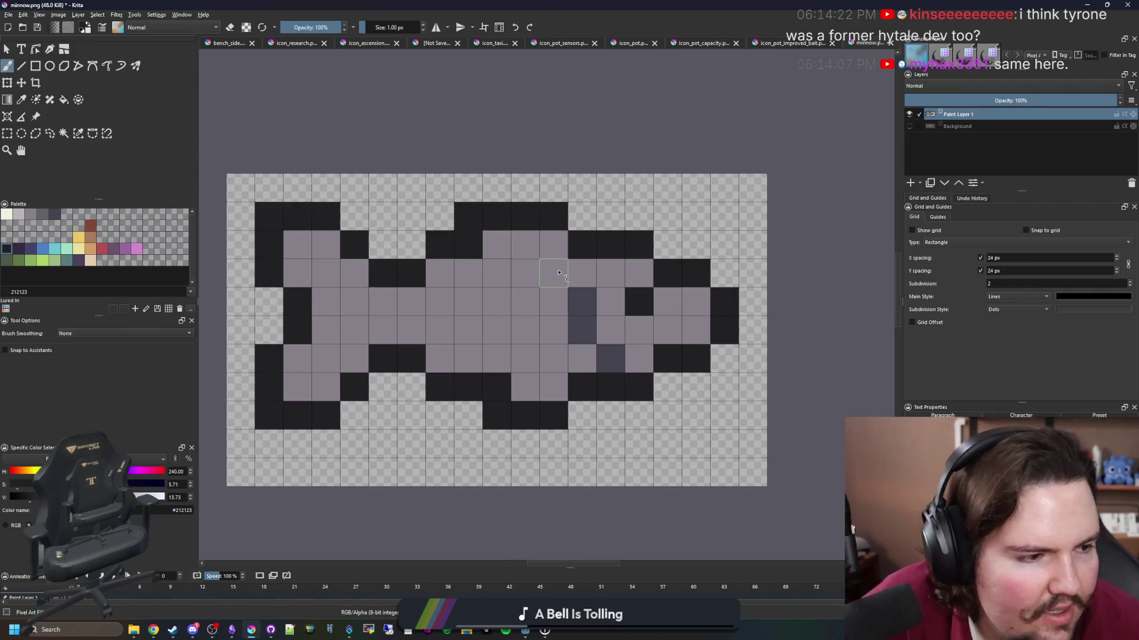
Pick light grey #b8b5b9 and paint a highlight along the body.
scroll(558, 272, down, 2)
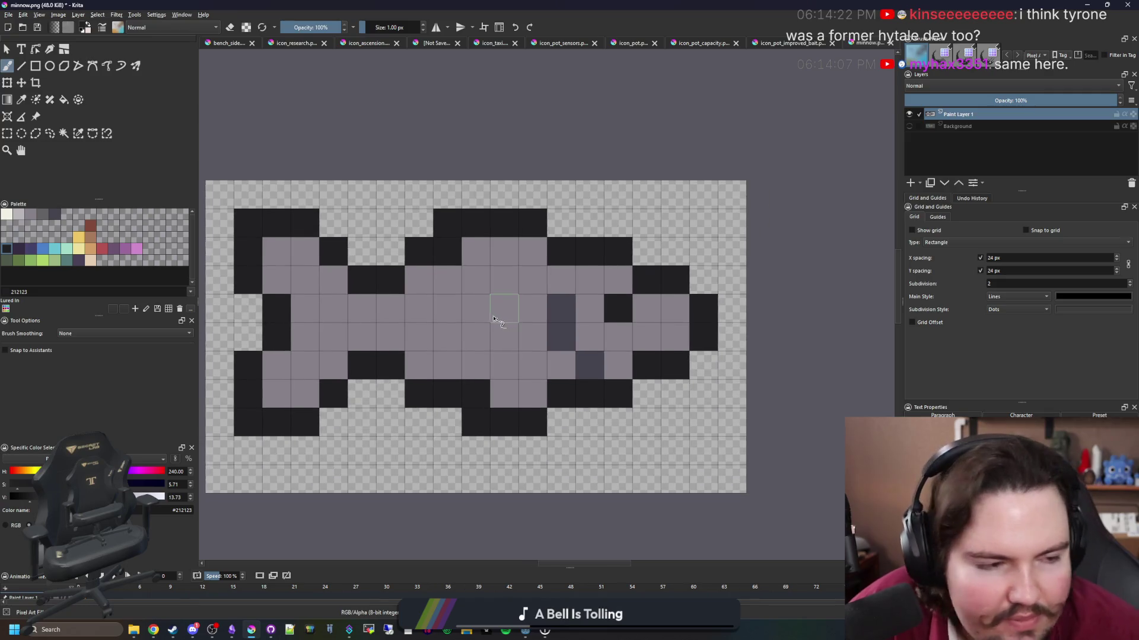
scroll(481, 281, up, 2)
scroll(427, 276, down, 1)
scroll(356, 267, up, 1)
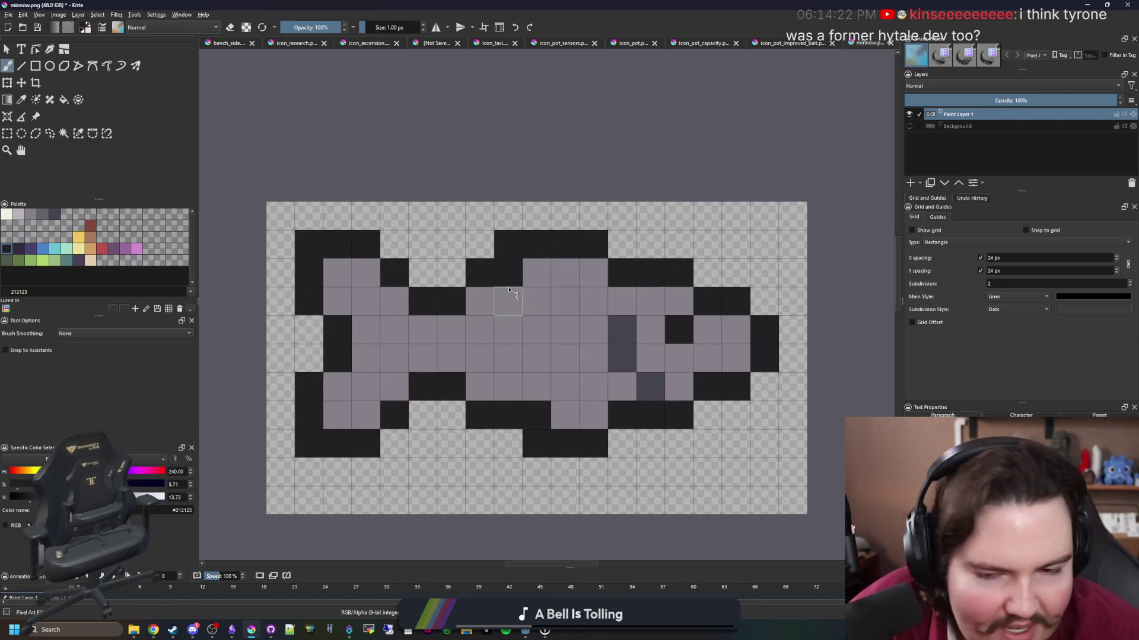
click(17, 215)
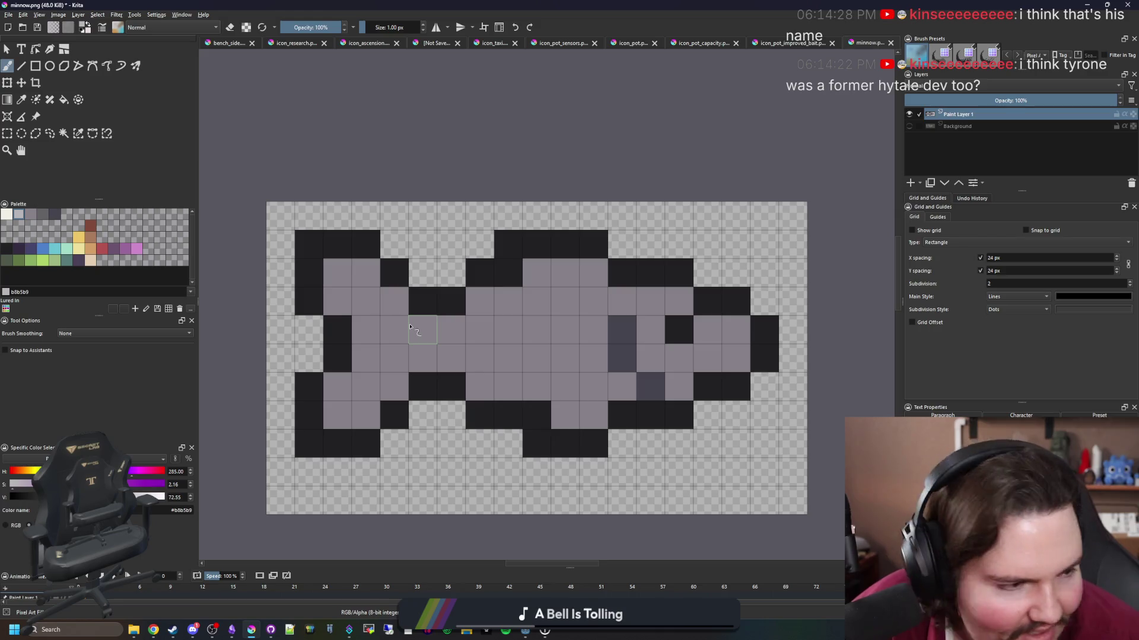
mouse_move(409, 326)
mouse_down()
mouse_move(450, 329)
mouse_move(359, 302)
mouse_move(368, 271)
mouse_move(357, 402)
mouse_move(392, 386)
mouse_move(412, 355)
mouse_move(536, 328)
mouse_move(453, 344)
mouse_up()
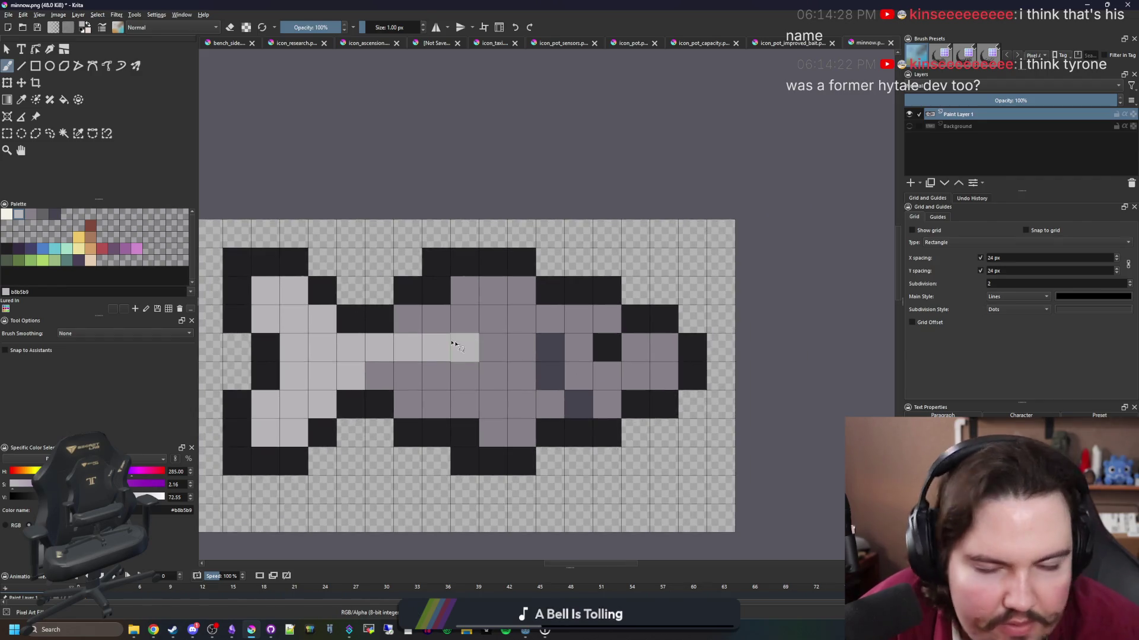
Darken two top-row and two bottom-row fish cells with #45444f.
click(54, 212)
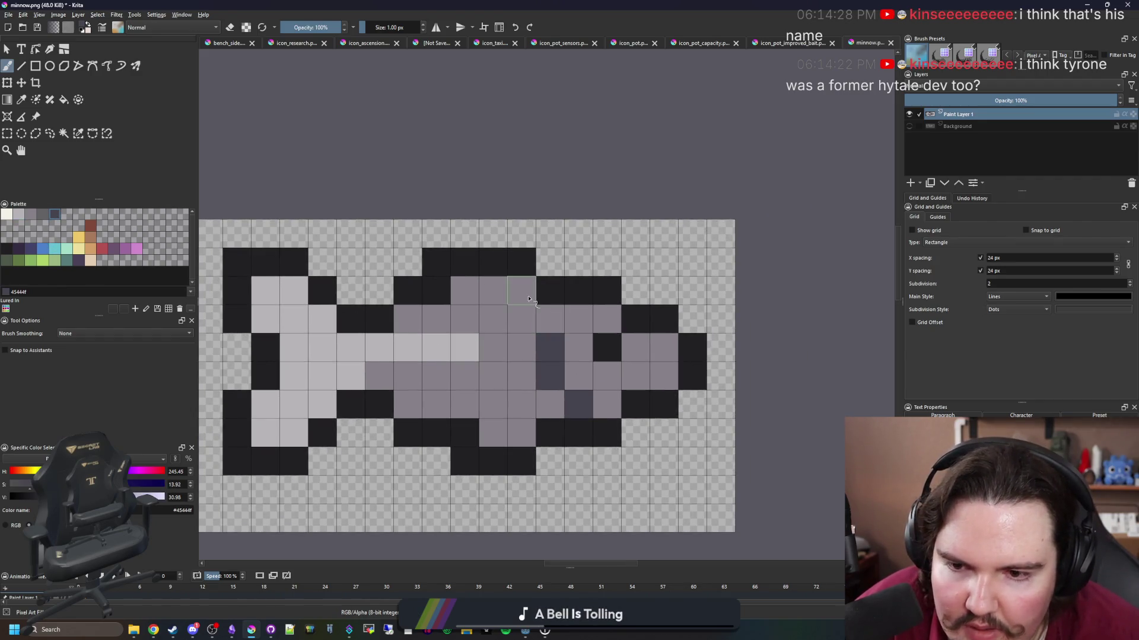
drag(522, 290, 501, 297)
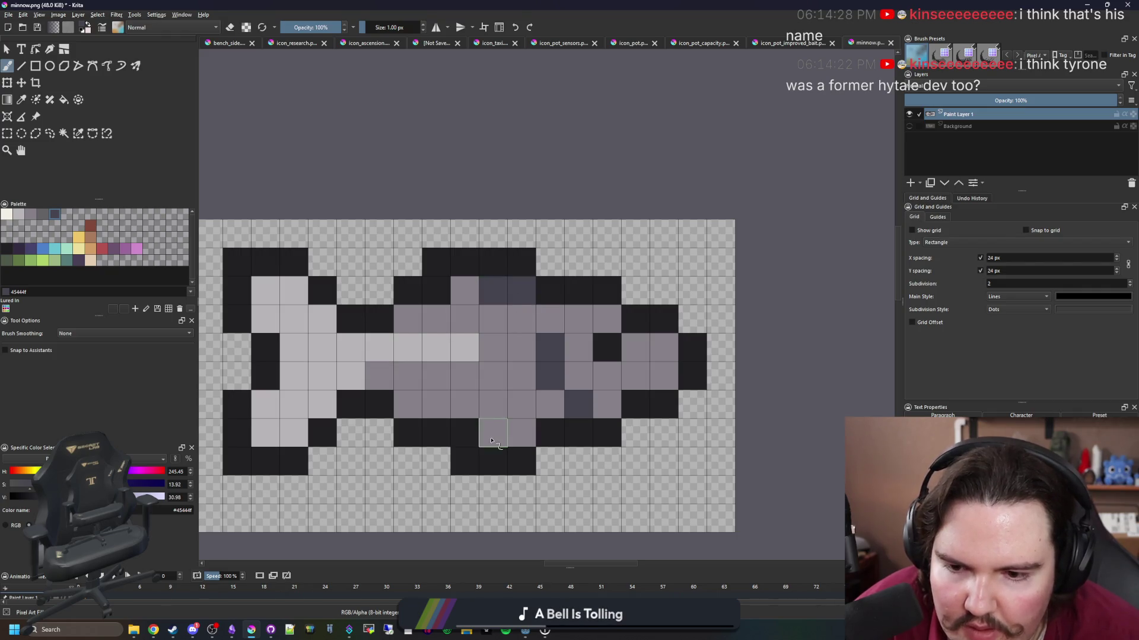
mouse_move(495, 433)
mouse_down()
mouse_move(510, 436)
mouse_move(428, 405)
mouse_up()
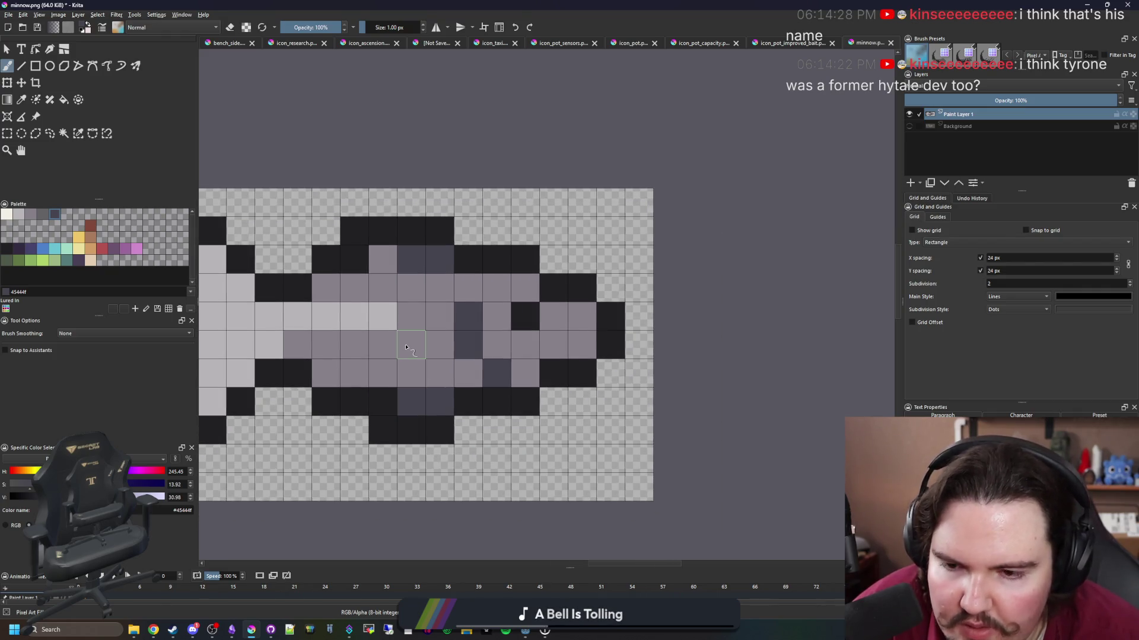
Repaint a row of body cells light grey, then turn three of them medium grey.
ctrl+click(383, 325)
mouse_move(379, 338)
mouse_down()
mouse_move(356, 344)
mouse_move(405, 329)
mouse_move(415, 341)
mouse_up()
ctrl+click(437, 342)
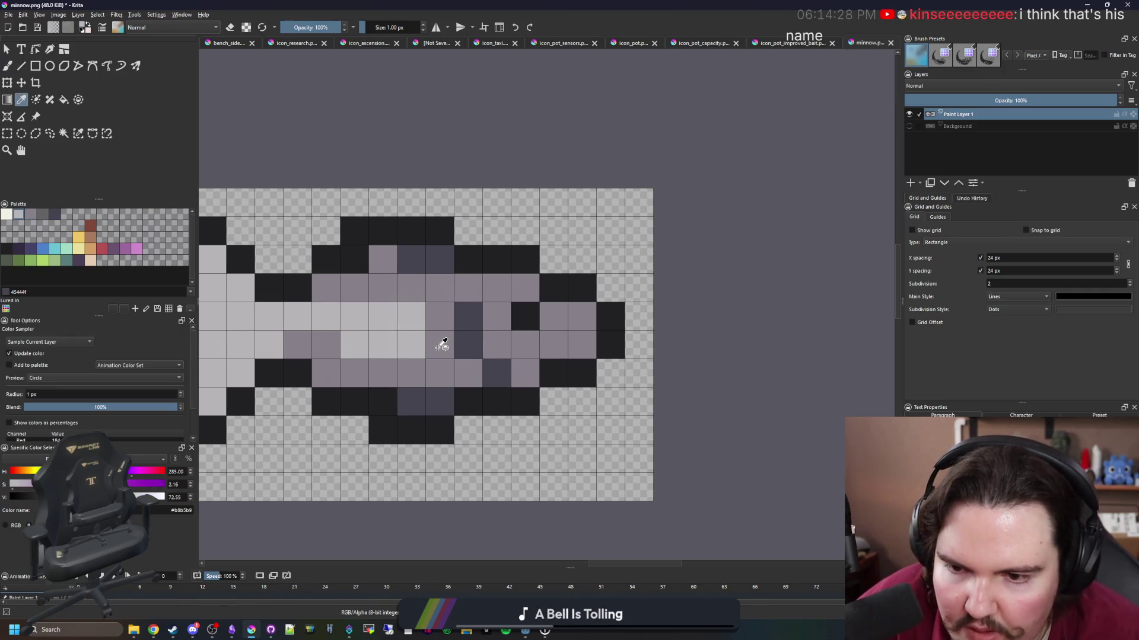
click(383, 325)
click(354, 344)
click(411, 344)
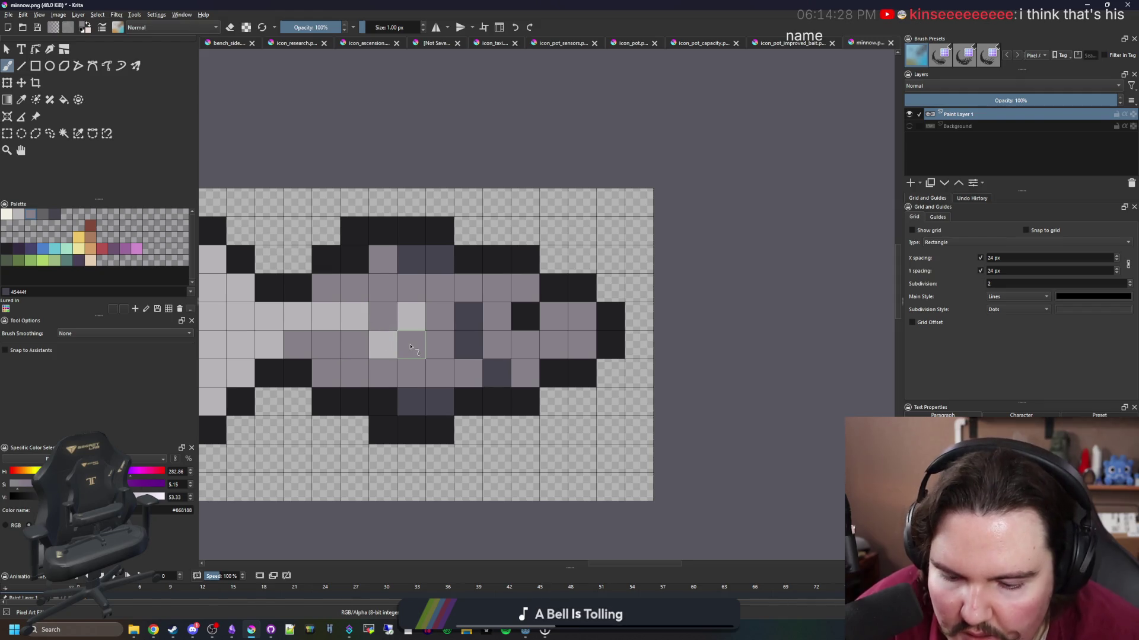
Sample the light grey from the fish and repaint three more body cells with it.
key(ctrl)
ctrl+click(389, 343)
click(326, 344)
click(410, 344)
click(439, 344)
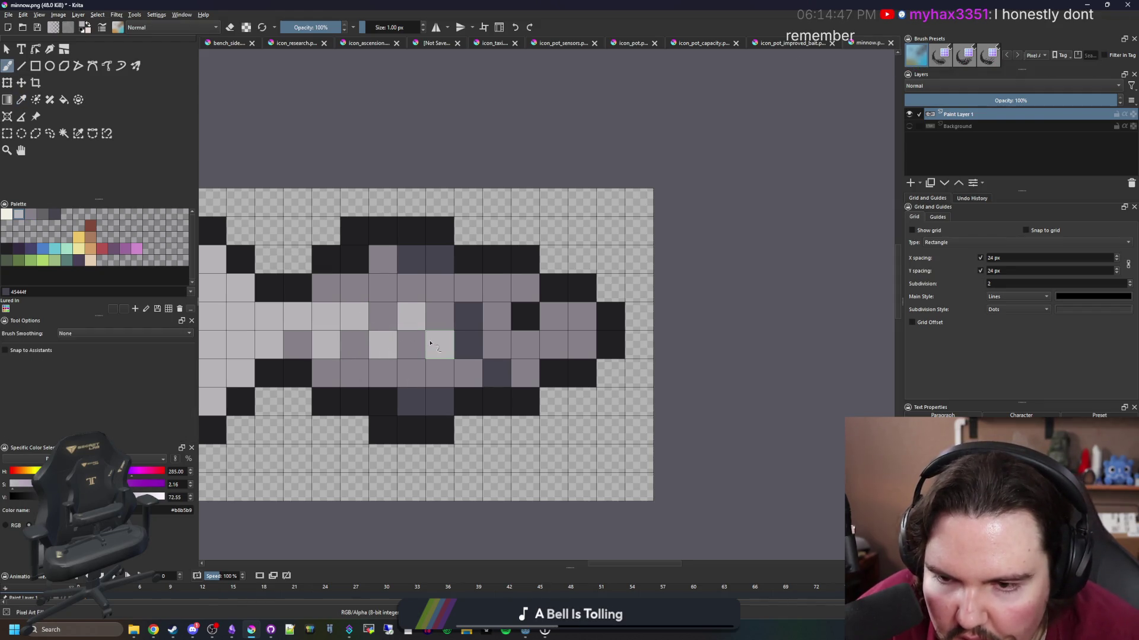
scroll(468, 287, down, 2)
scroll(468, 287, down, 4)
scroll(472, 279, up, 6)
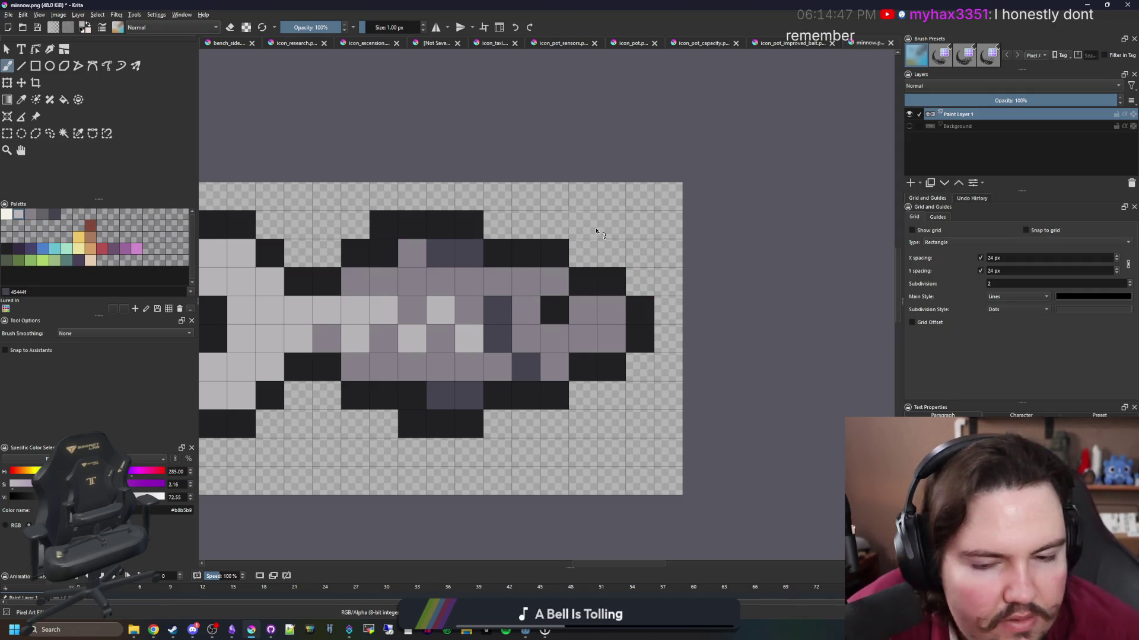
Paint two more fish cells dark grey.
key(p)
click(57, 215)
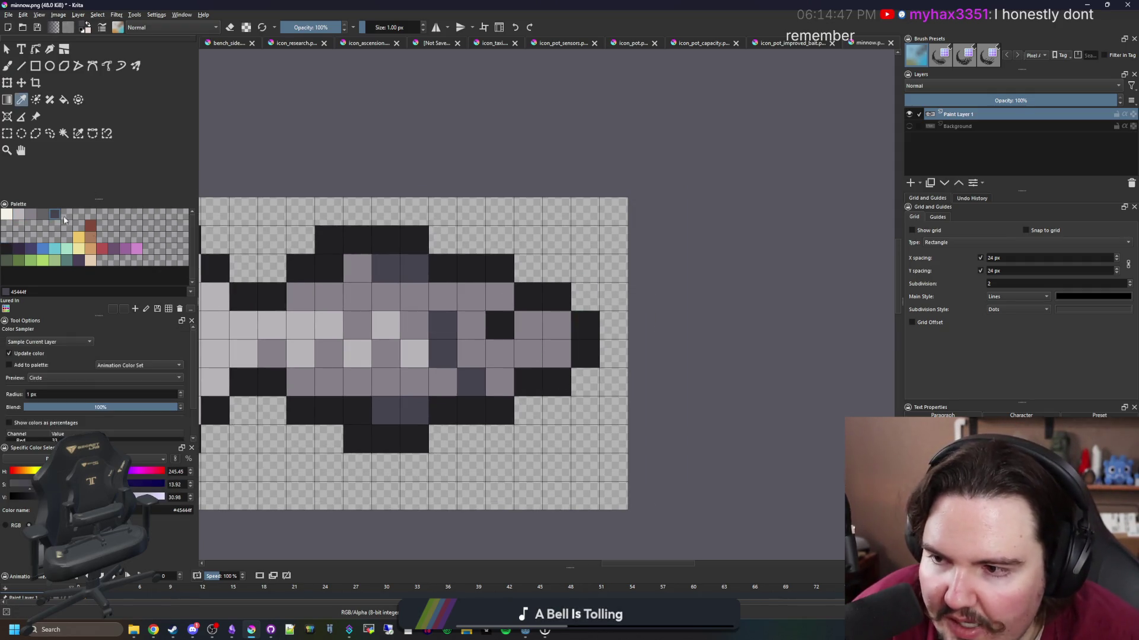
key(b)
click(528, 382)
click(527, 296)
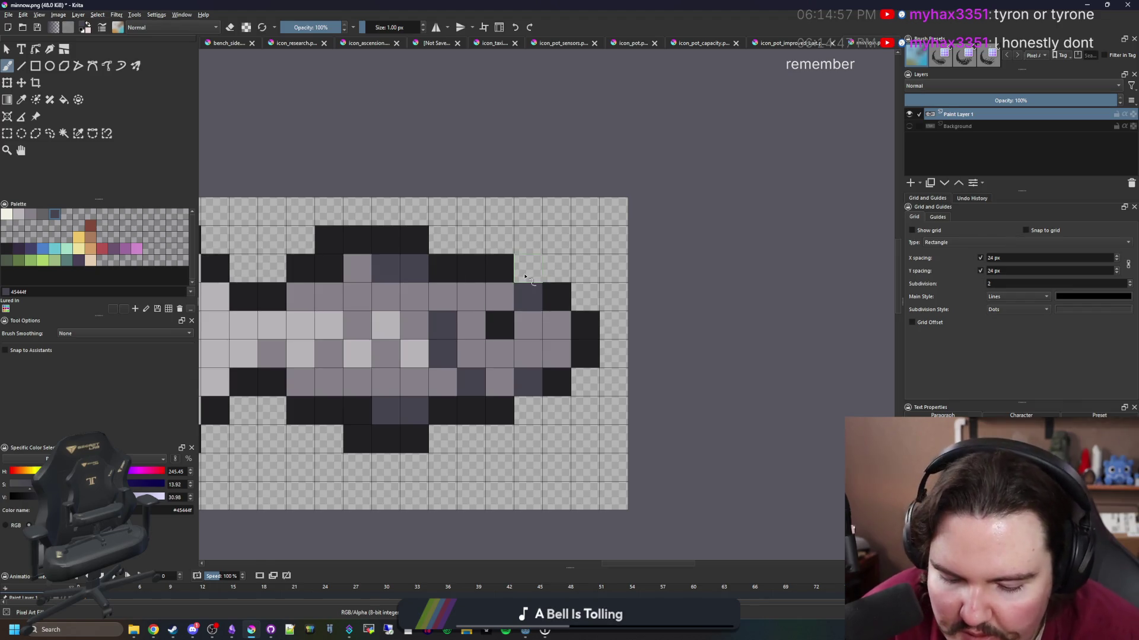
Set brush opacity to 50% and add two semi-transparent near-black pixels by the outline.
ctrl+click(499, 266)
click(310, 29)
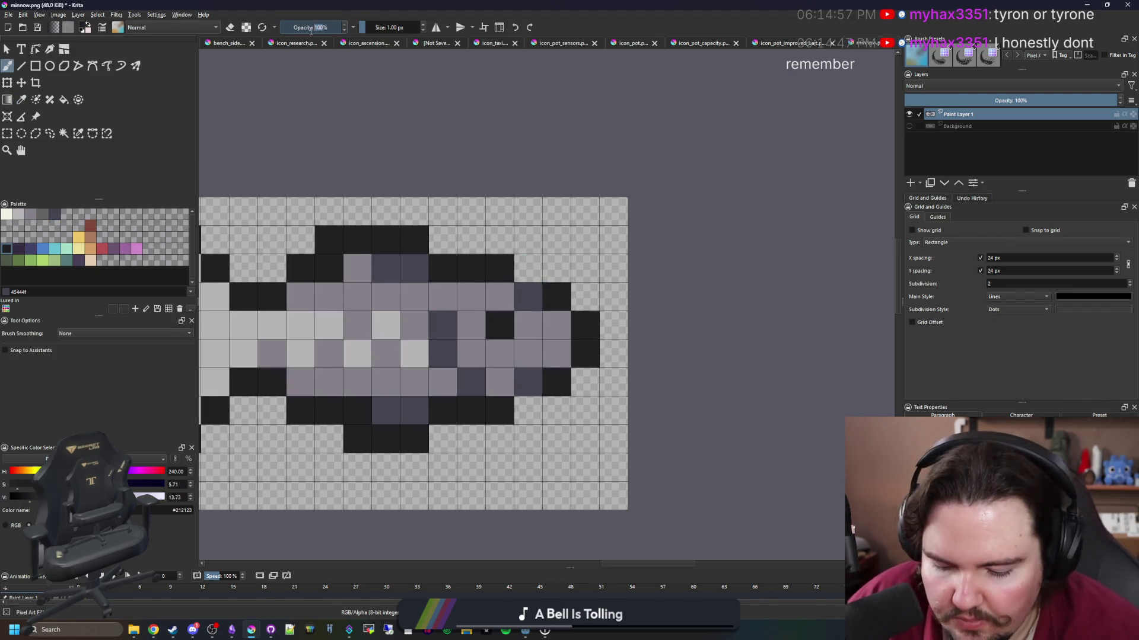
text(50)
key(Return)
click(528, 268)
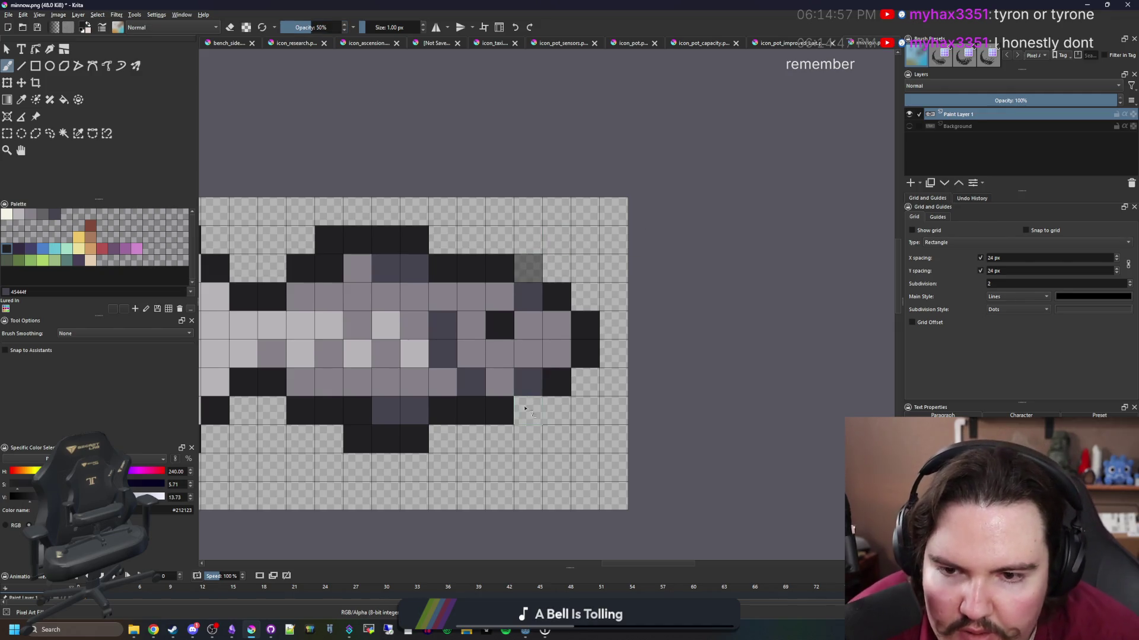
click(525, 408)
scroll(533, 403, down, 4)
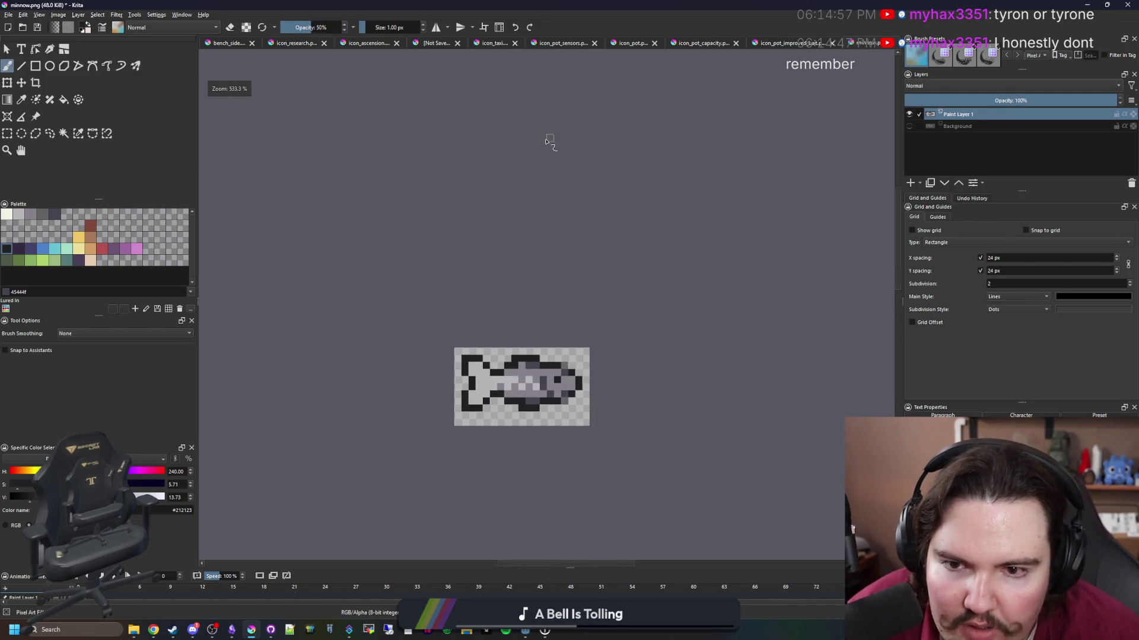
scroll(545, 409, up, 3)
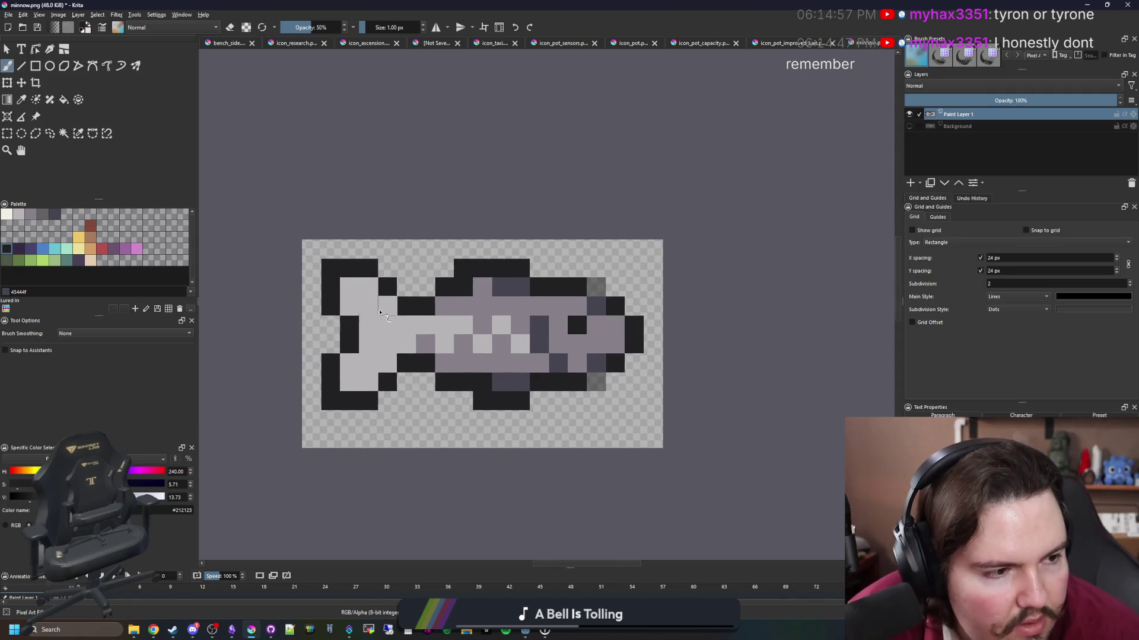
scroll(380, 312, up, 1)
Repaint two light cells medium grey #868188 and erase a stray dark cell.
click(31, 214)
key(e)
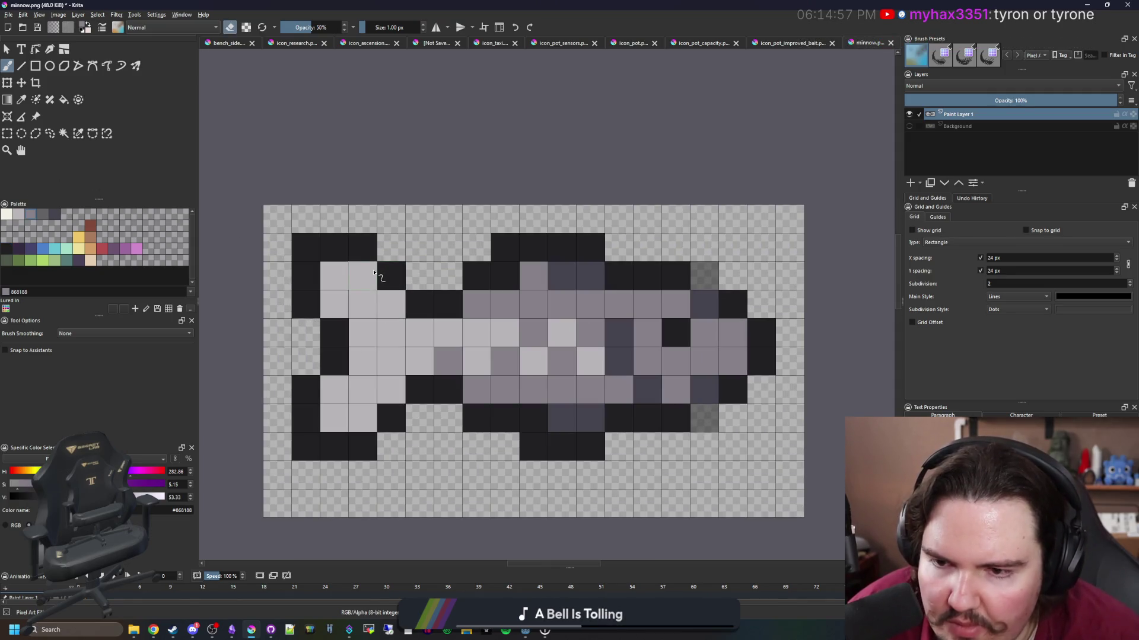
key(e)
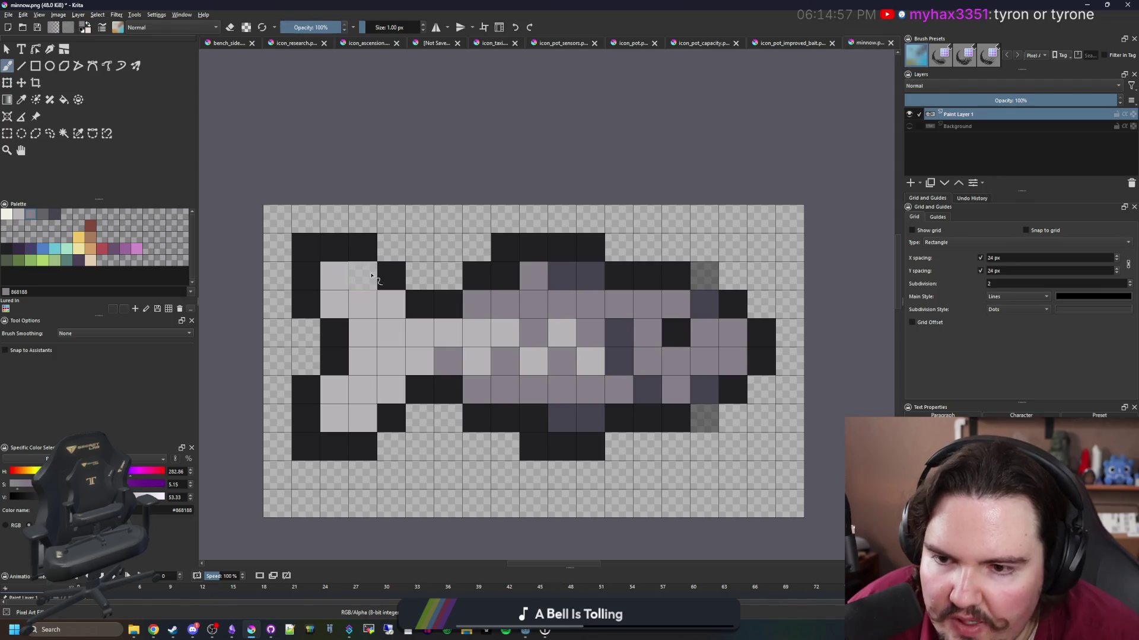
click(372, 275)
click(362, 418)
key(e)
click(362, 446)
Sample the near-black outline colour and paint a light cell with it.
key(p)
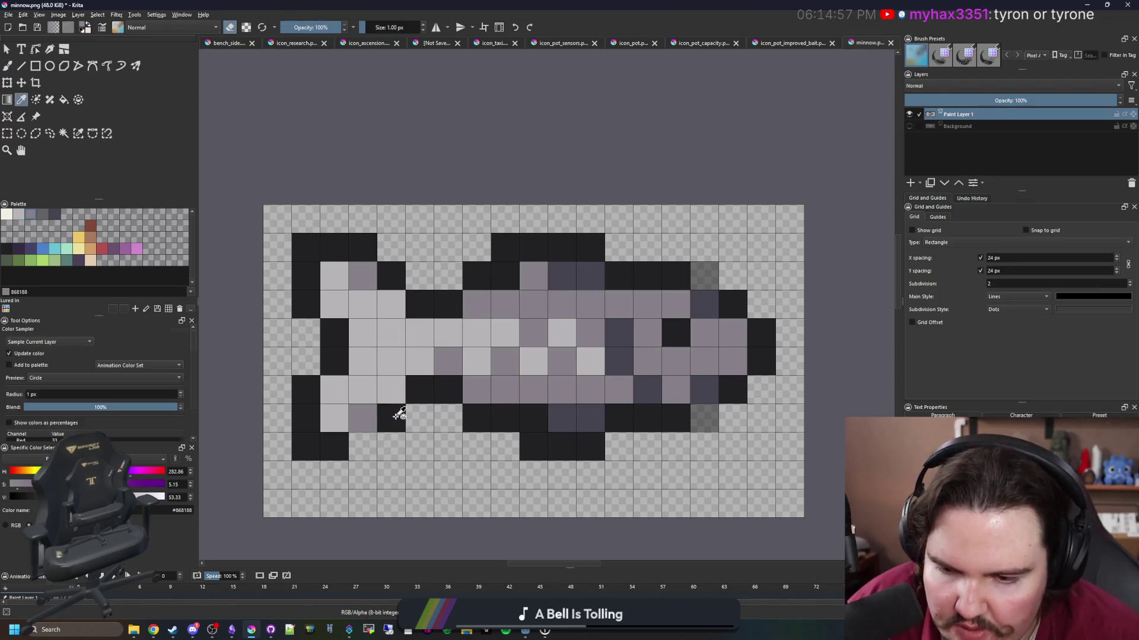
click(398, 415)
key(b)
click(363, 389)
scroll(393, 366, down, 7)
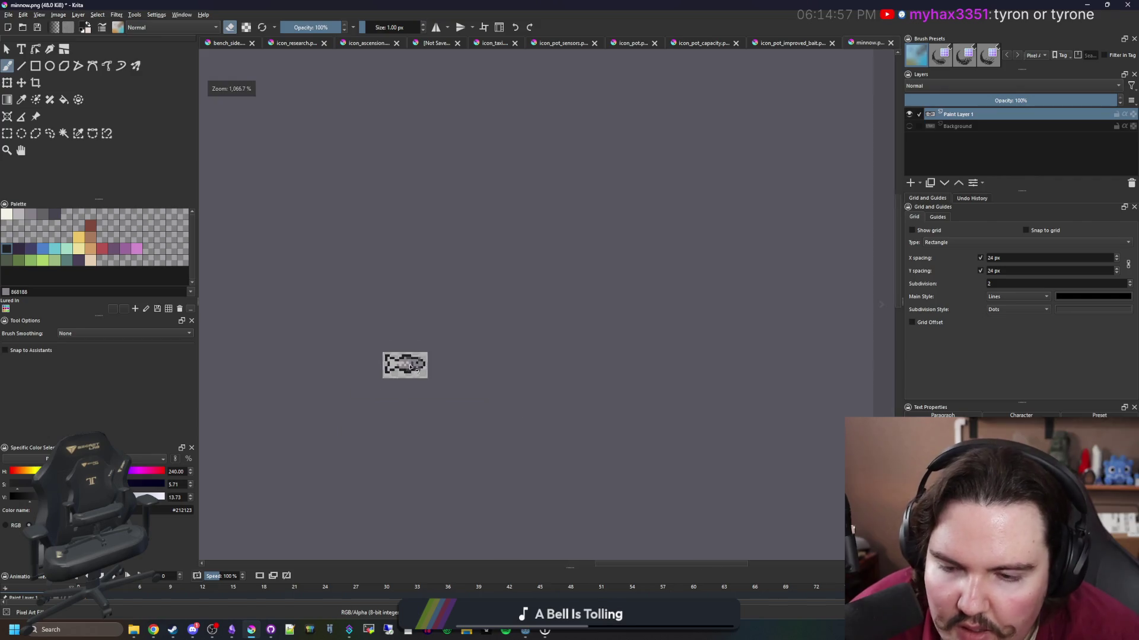
scroll(406, 335, up, 4)
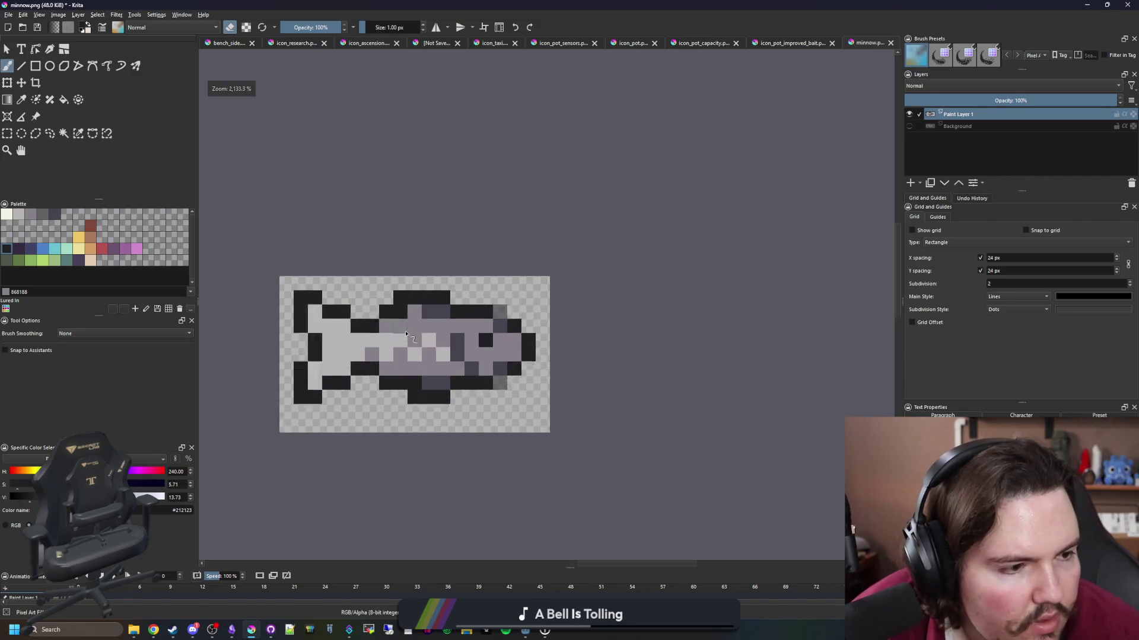
scroll(410, 337, up, 3)
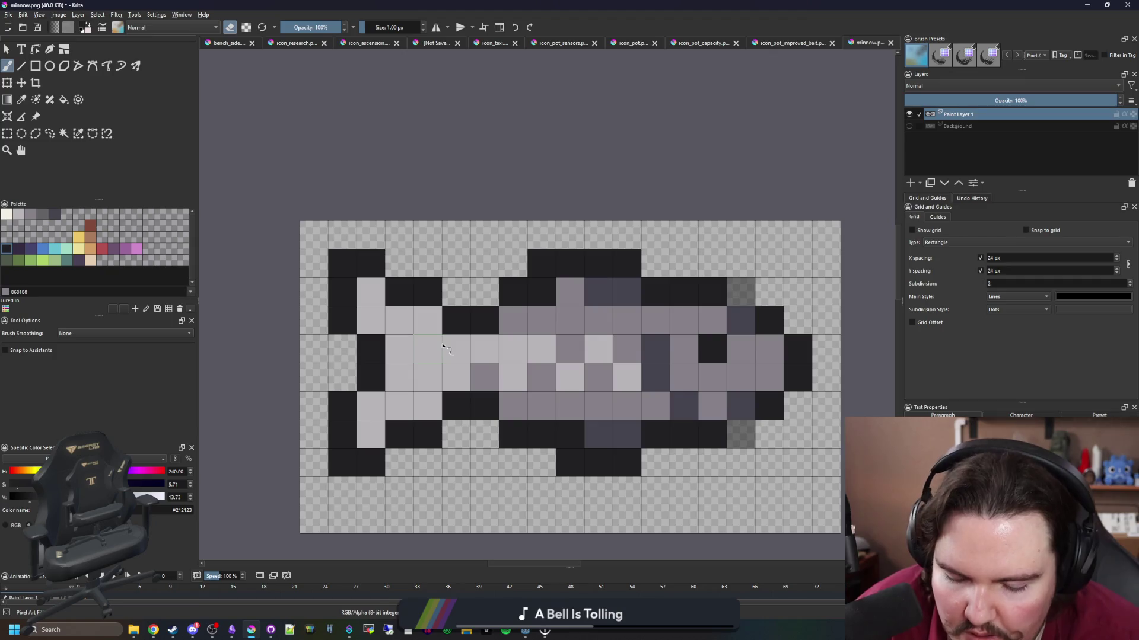
Fill a cell beside the top outline and one in the lower outline row dark.
key(p)
scroll(436, 344, down, 6)
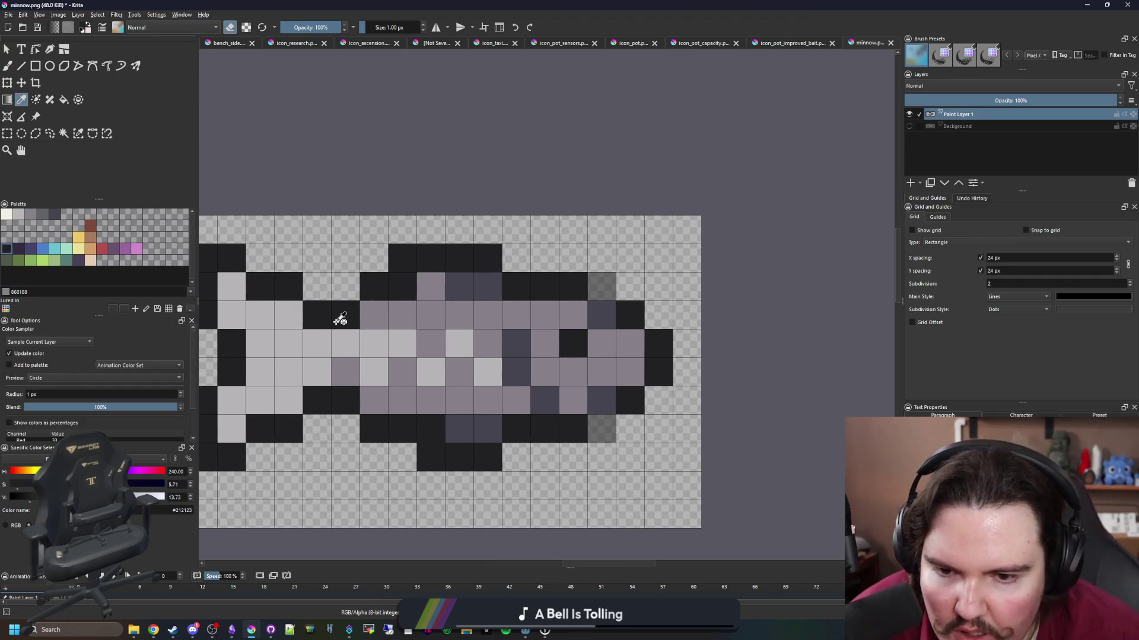
scroll(427, 290, up, 5)
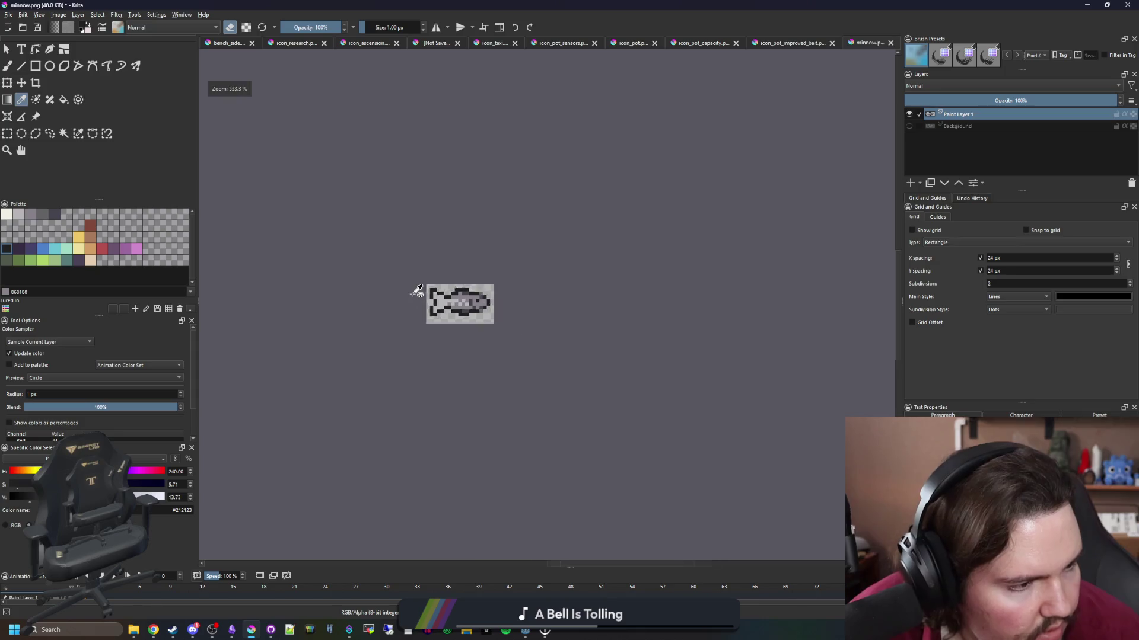
scroll(604, 323, up, 2)
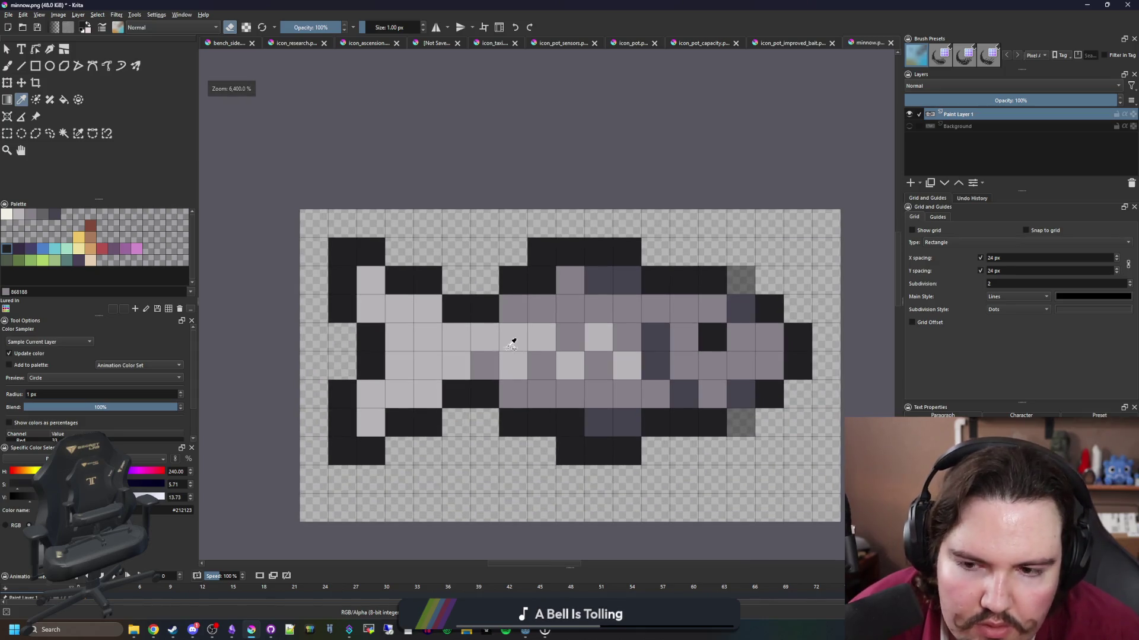
key(e)
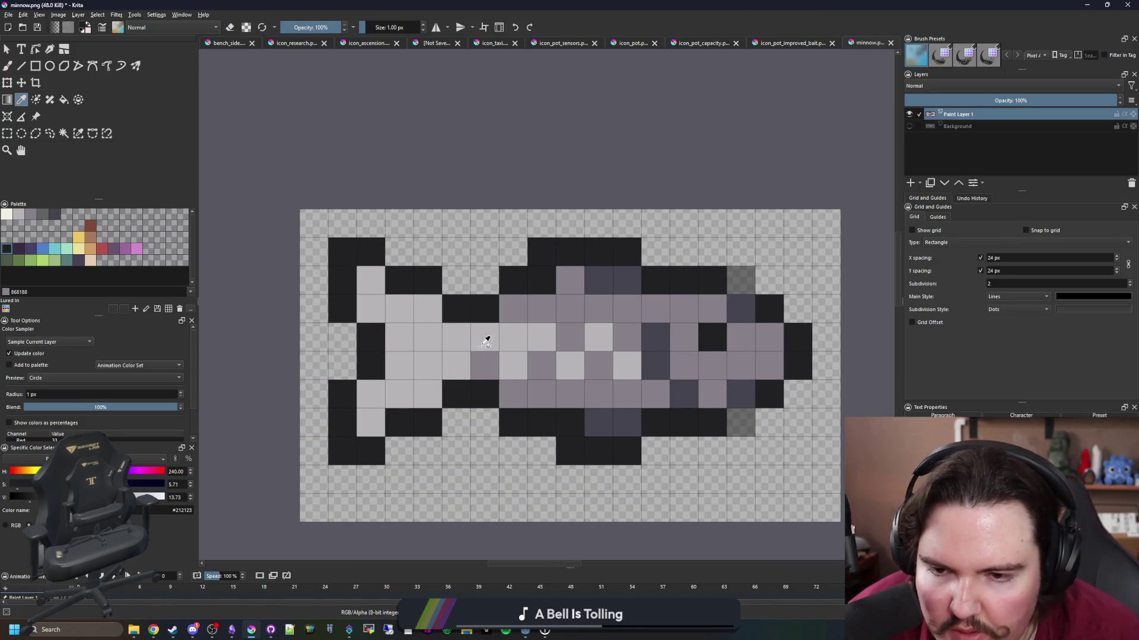
click(485, 280)
click(485, 422)
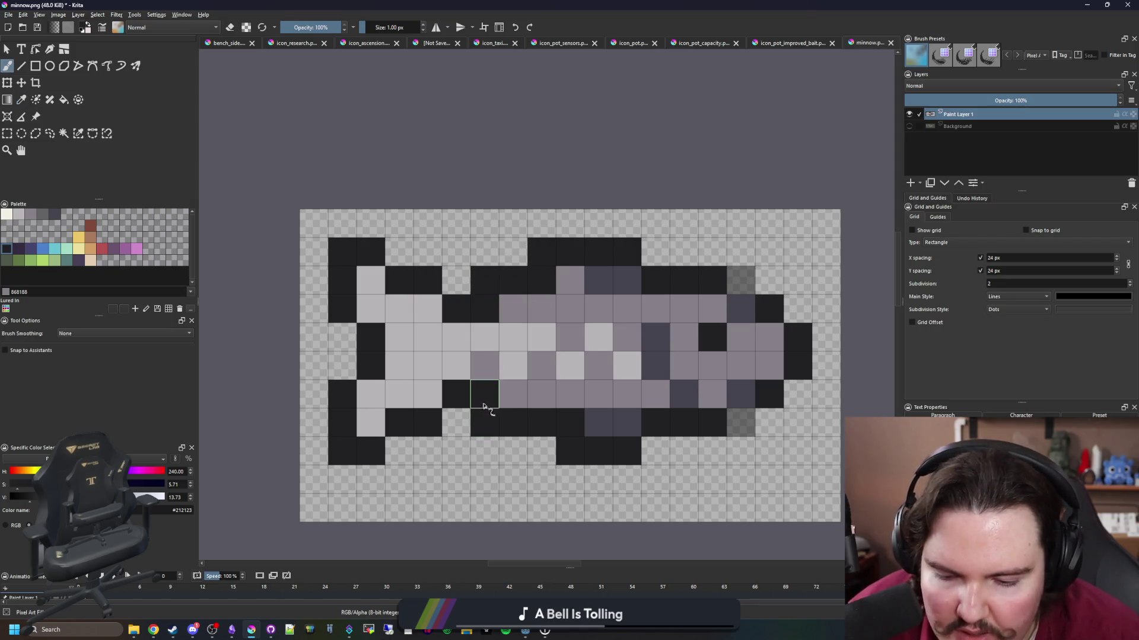
Sample the fish's medium grey and paint three more cells with it.
ctrl+click(516, 323)
click(485, 308)
click(484, 394)
click(456, 394)
scroll(436, 379, down, 5)
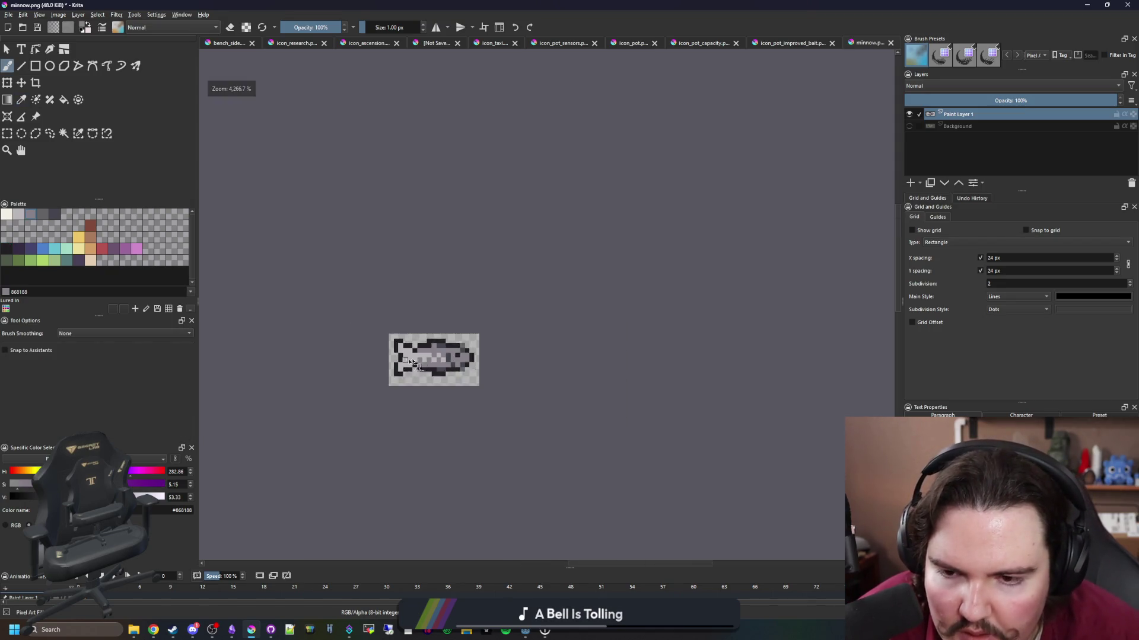
Zoom into the minnow and sample near-black #212123 from an outline pixel.
scroll(425, 373, up, 5)
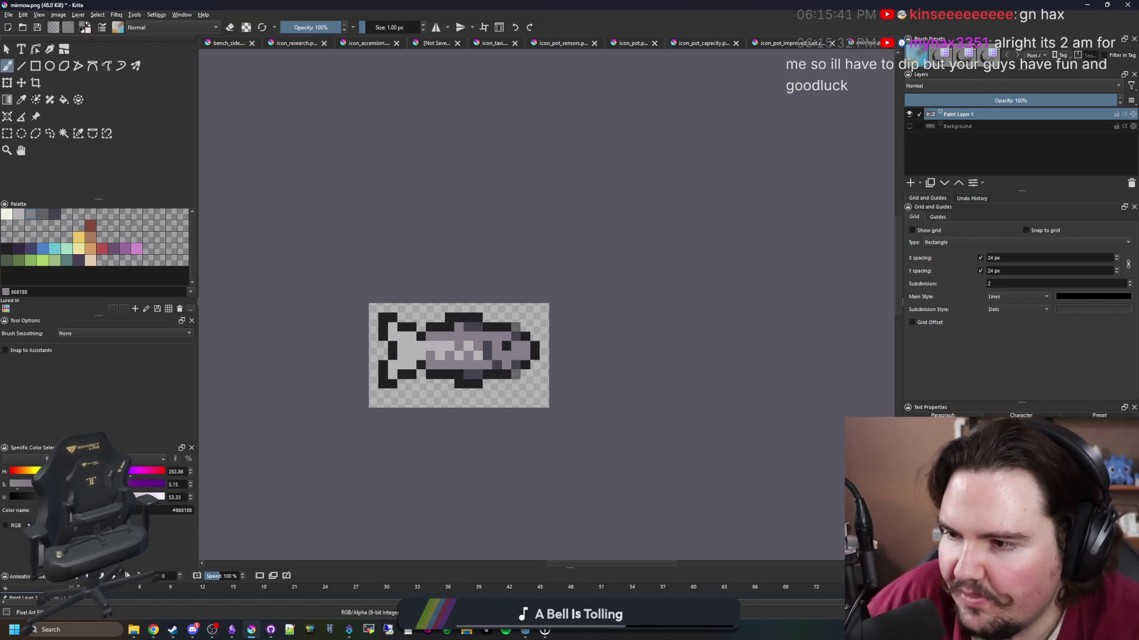
scroll(403, 349, up, 3)
ctrl+click(409, 295)
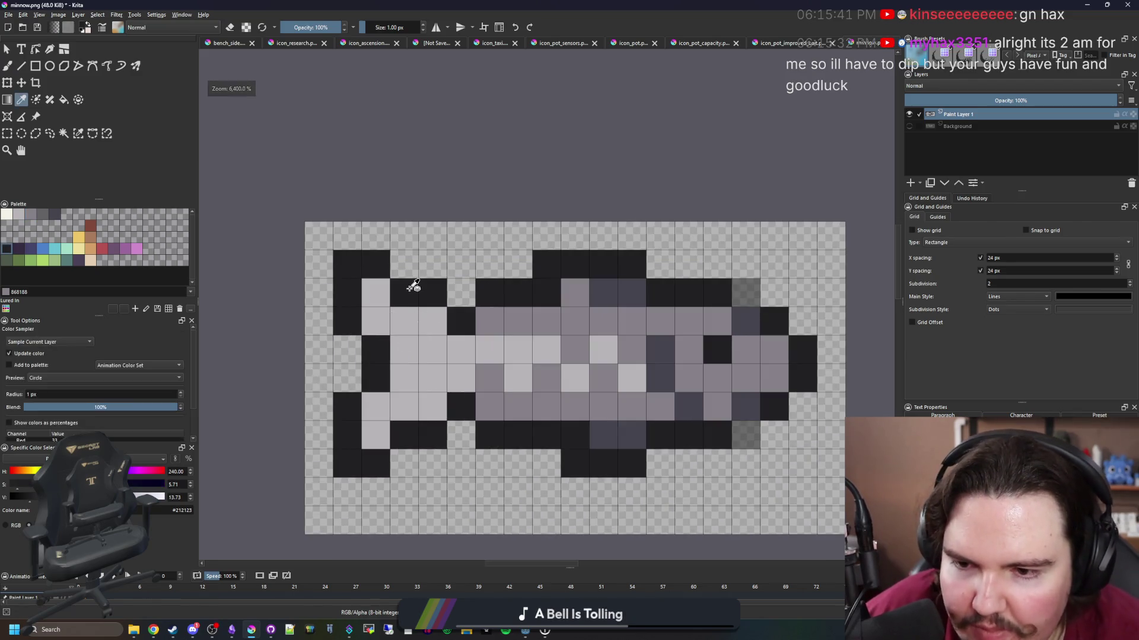
At half opacity, add soft dark pixels at the top-left and bottom-left fin corners.
click(310, 27)
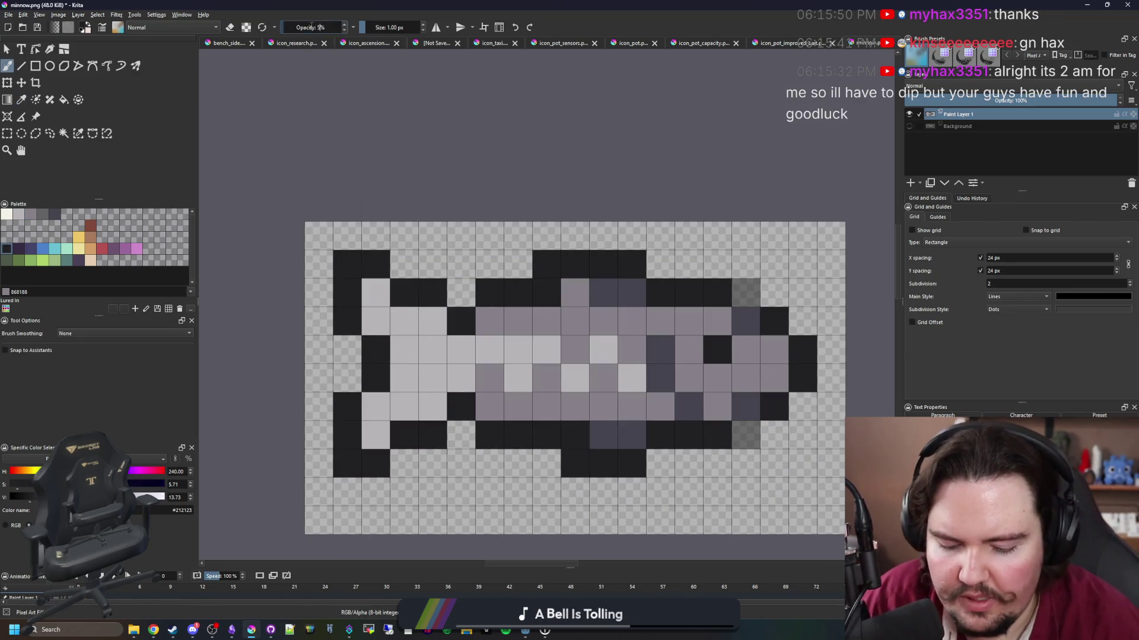
click(404, 264)
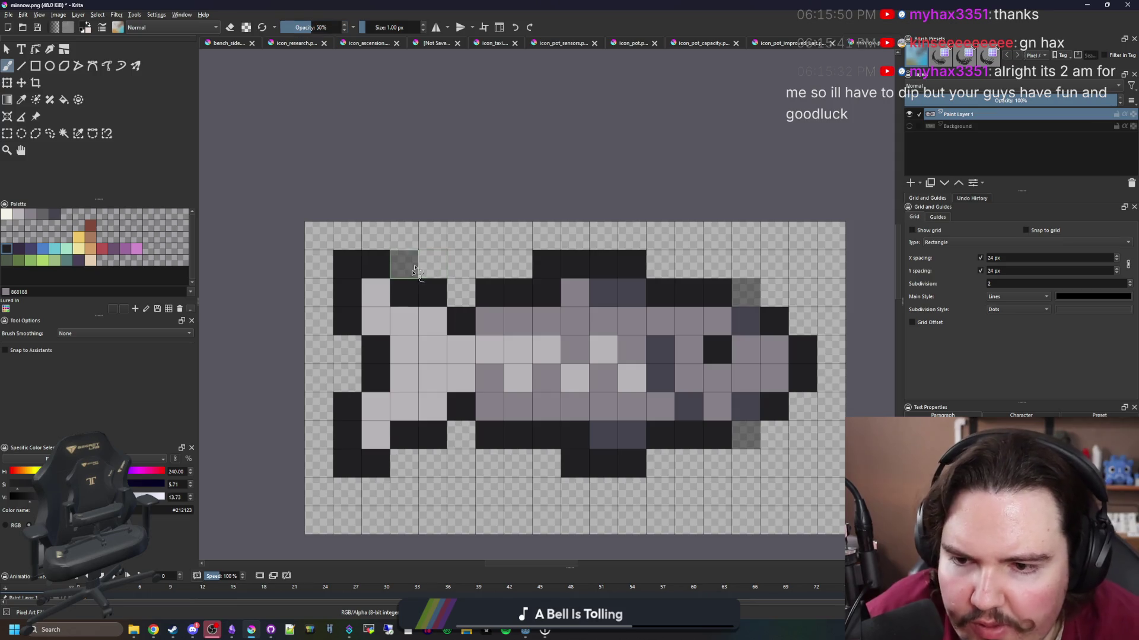
click(404, 464)
At full opacity, repaint left-end outline and light-grey pixels dark purple #45444f.
ctrl+click(653, 364)
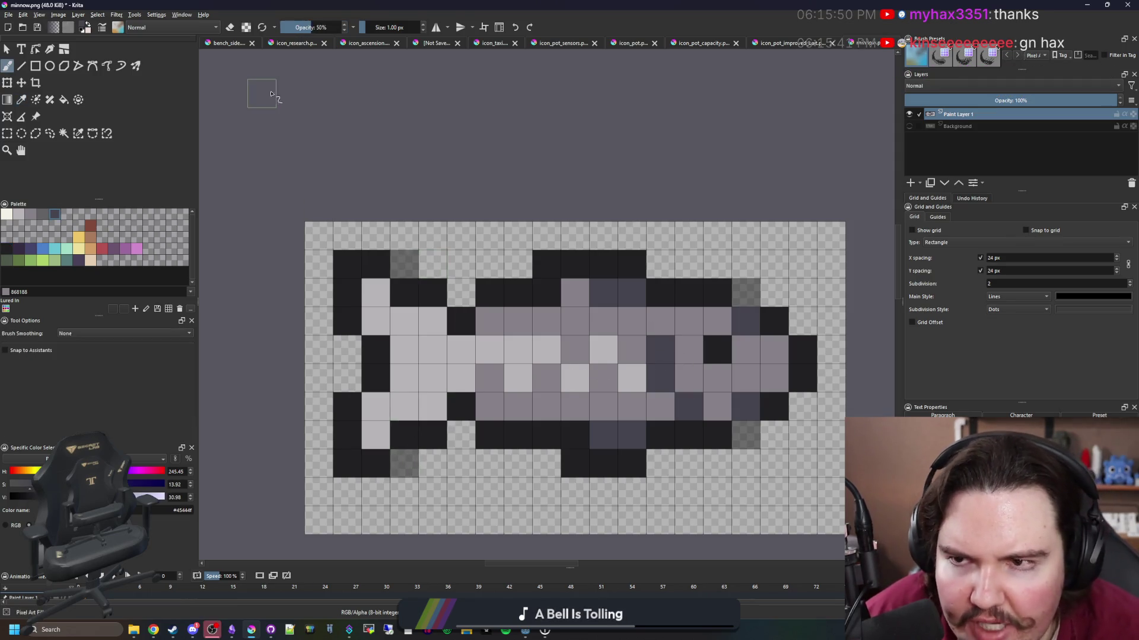
drag(318, 27, 344, 27)
click(404, 435)
click(405, 296)
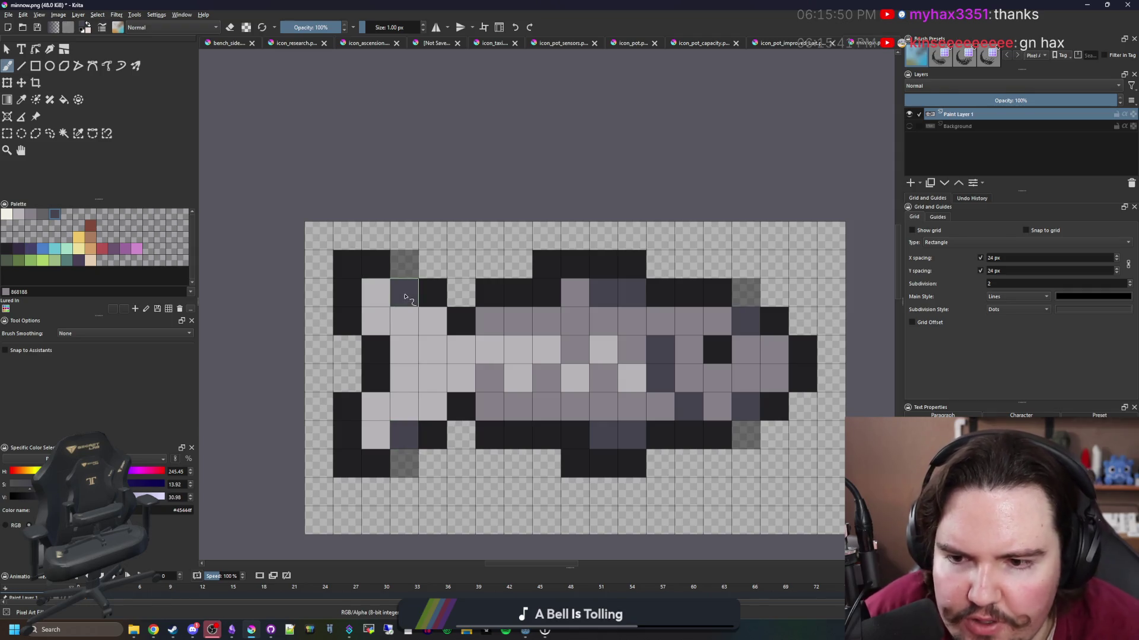
click(405, 297)
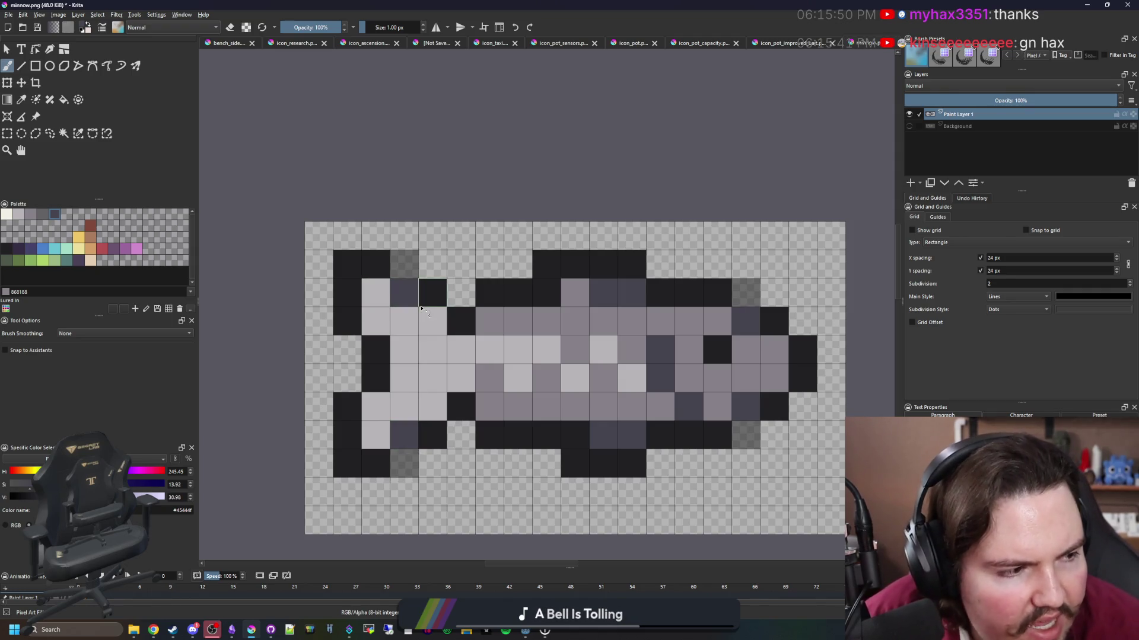
click(405, 350)
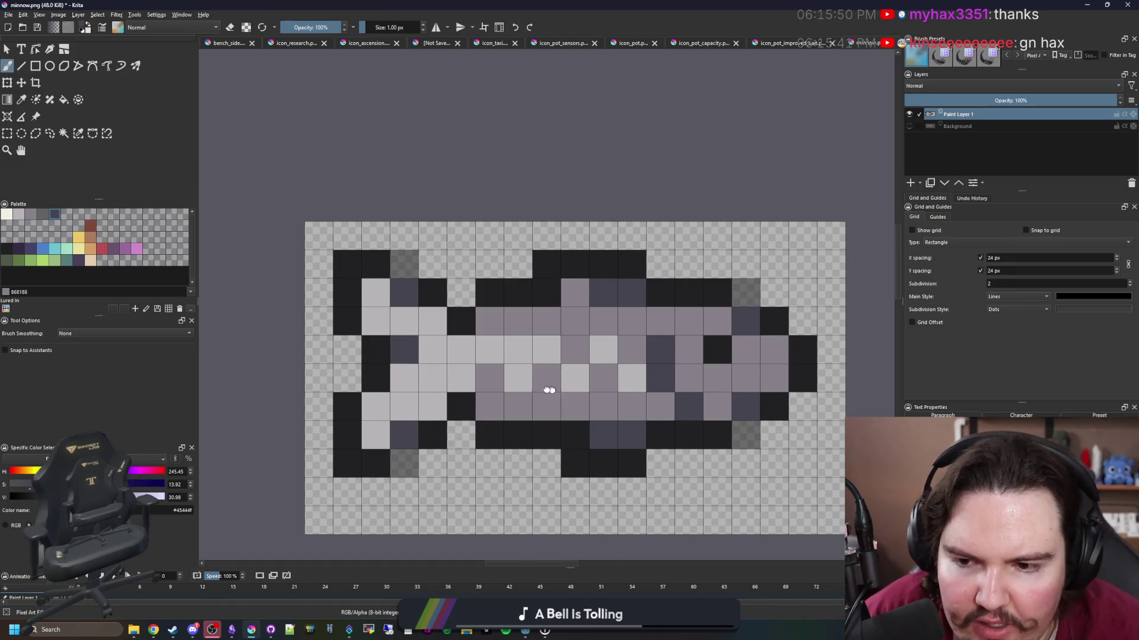
Sample mid grey #868188 and shade three left-end pixels with it.
drag(549, 389, 475, 367)
ctrl+click(421, 365)
click(331, 328)
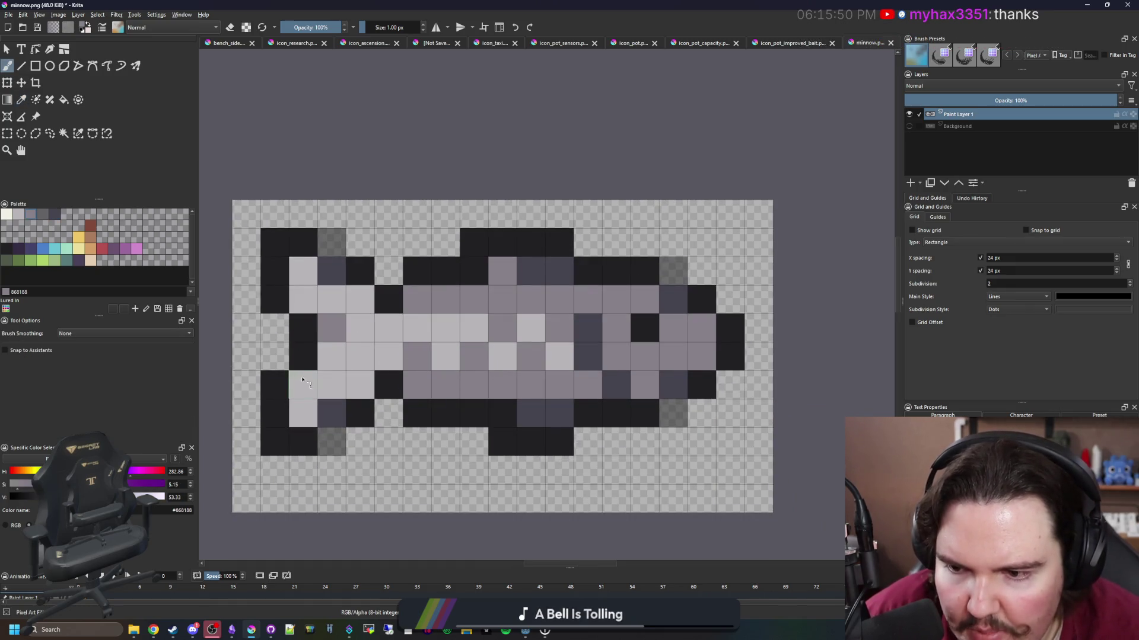
click(302, 380)
click(303, 299)
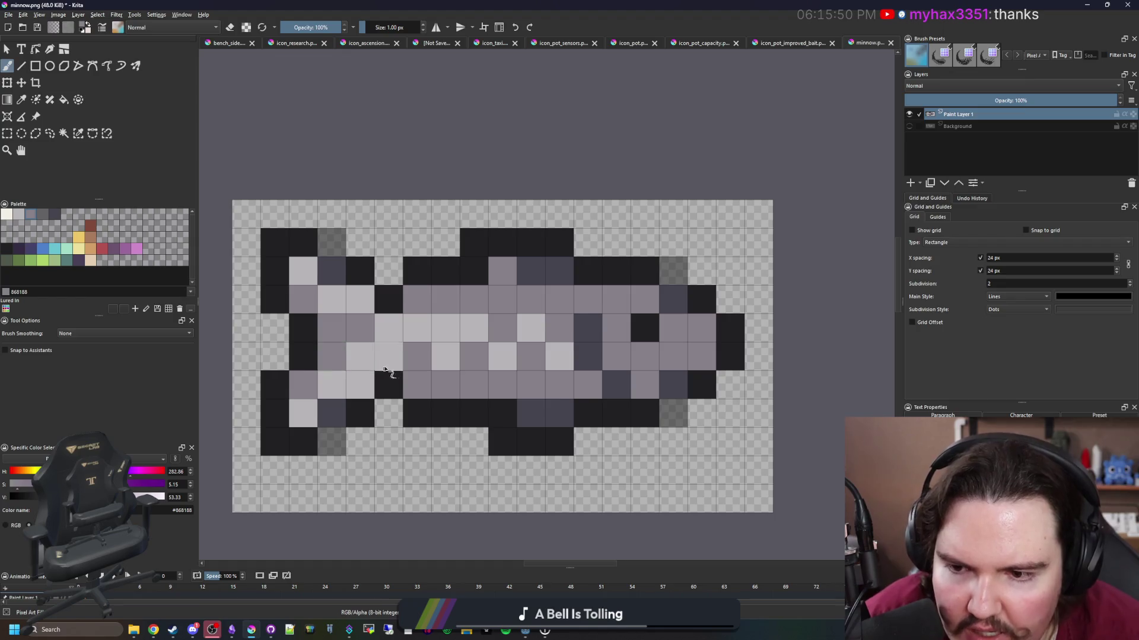
scroll(379, 347, down, 8)
scroll(405, 352, up, 3)
scroll(406, 352, up, 8)
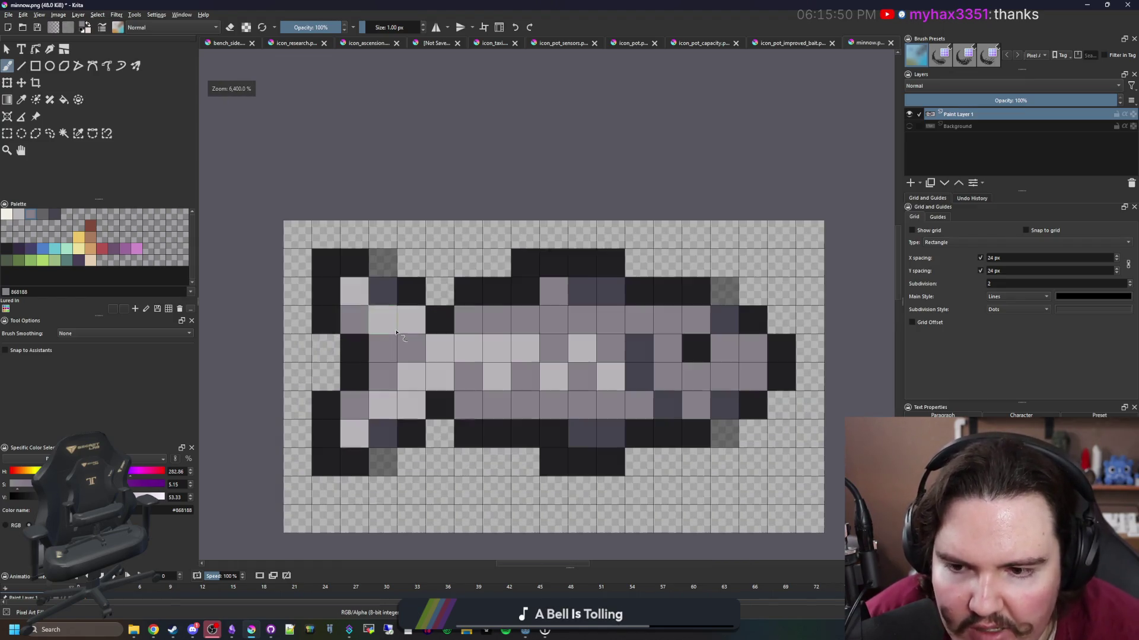
drag(554, 291, 397, 282)
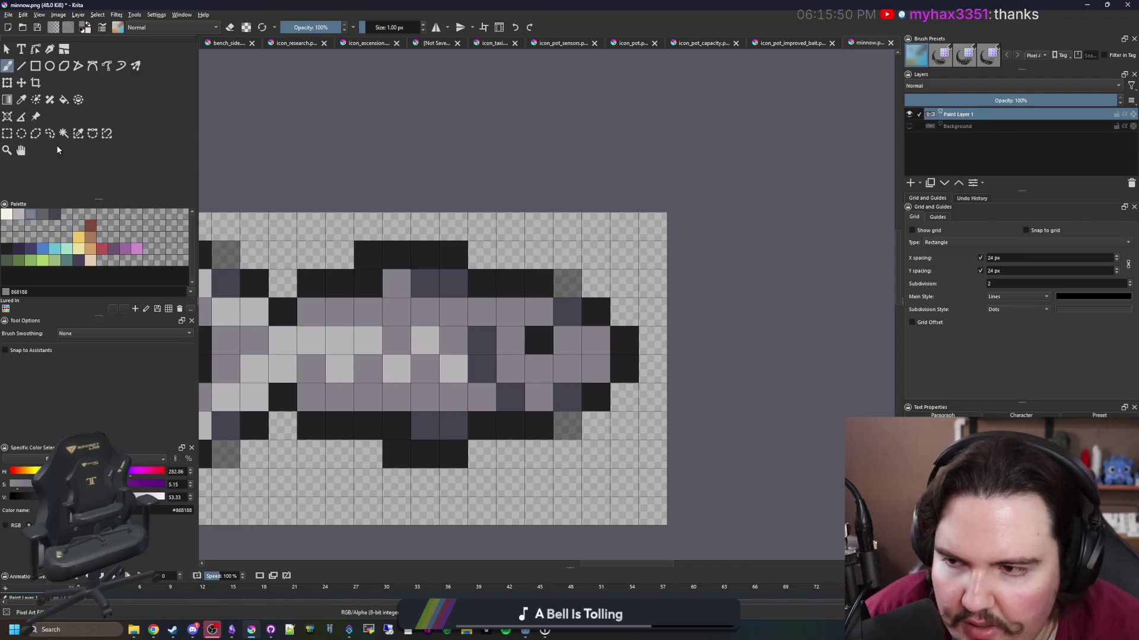
click(43, 215)
Paint several of the minnow's body cells medium grey 646365, including a row and a cell near the eye.
key(f)
click(431, 288)
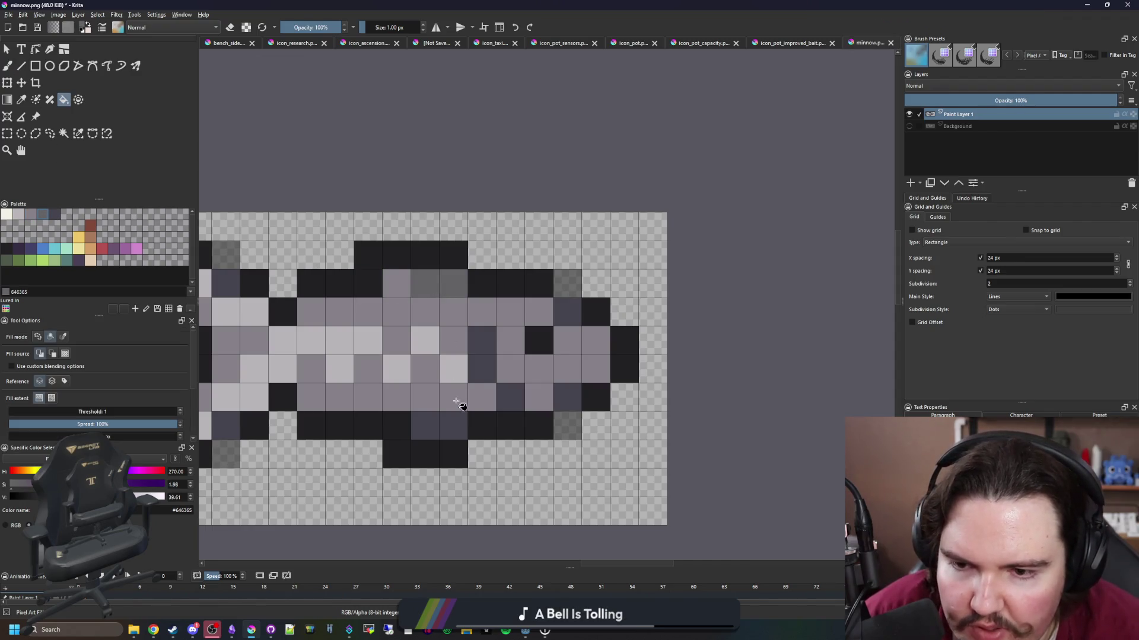
key(b)
mouse_move(426, 426)
mouse_down()
mouse_move(454, 425)
mouse_move(489, 346)
mouse_up()
click(567, 311)
click(574, 399)
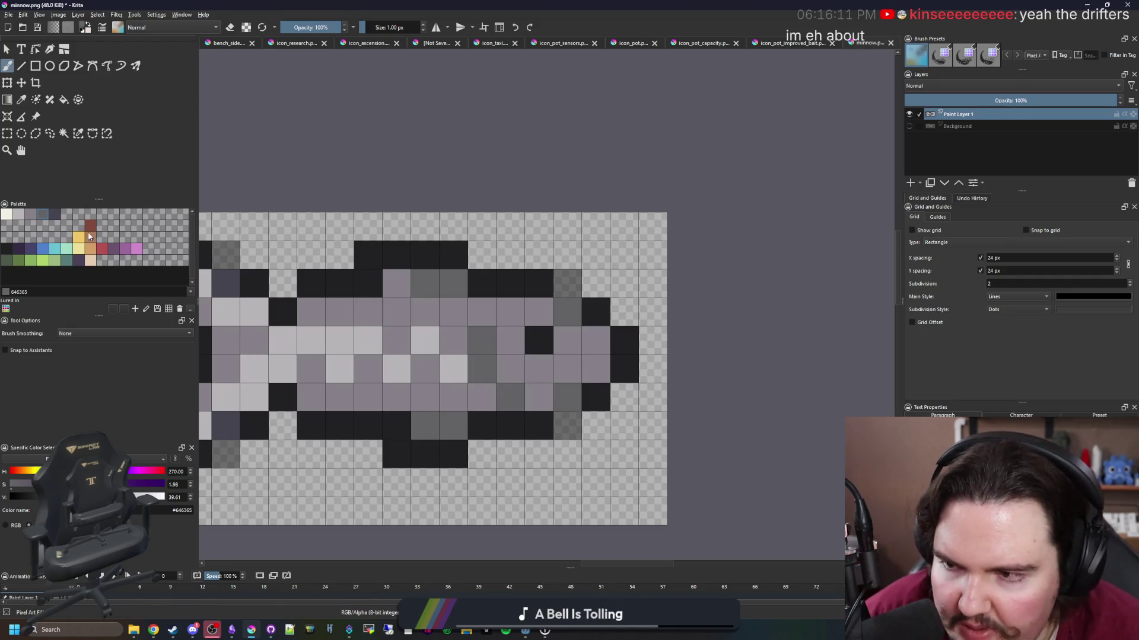
Recolour the black outline, including the tail, in dark purple-grey 45444f and erase a dark edge cell.
click(56, 215)
drag(508, 394, 481, 340)
mouse_move(539, 426)
mouse_down()
mouse_move(508, 415)
mouse_move(481, 426)
mouse_up()
click(367, 431)
scroll(367, 431, left, 3)
mouse_move(585, 445)
mouse_down()
mouse_move(610, 445)
mouse_move(554, 420)
mouse_move(482, 414)
mouse_up()
click(414, 420)
mouse_move(356, 447)
mouse_down()
mouse_move(341, 446)
mouse_move(330, 419)
mouse_move(329, 300)
mouse_move(410, 279)
mouse_move(442, 302)
mouse_move(610, 246)
mouse_move(762, 306)
mouse_move(781, 336)
mouse_move(777, 368)
mouse_move(734, 415)
mouse_move(618, 447)
mouse_move(626, 431)
mouse_up()
key(e)
click(611, 450)
Erase a right-edge cell and repaint it half-transparent grey at 50% brush opacity.
click(610, 308)
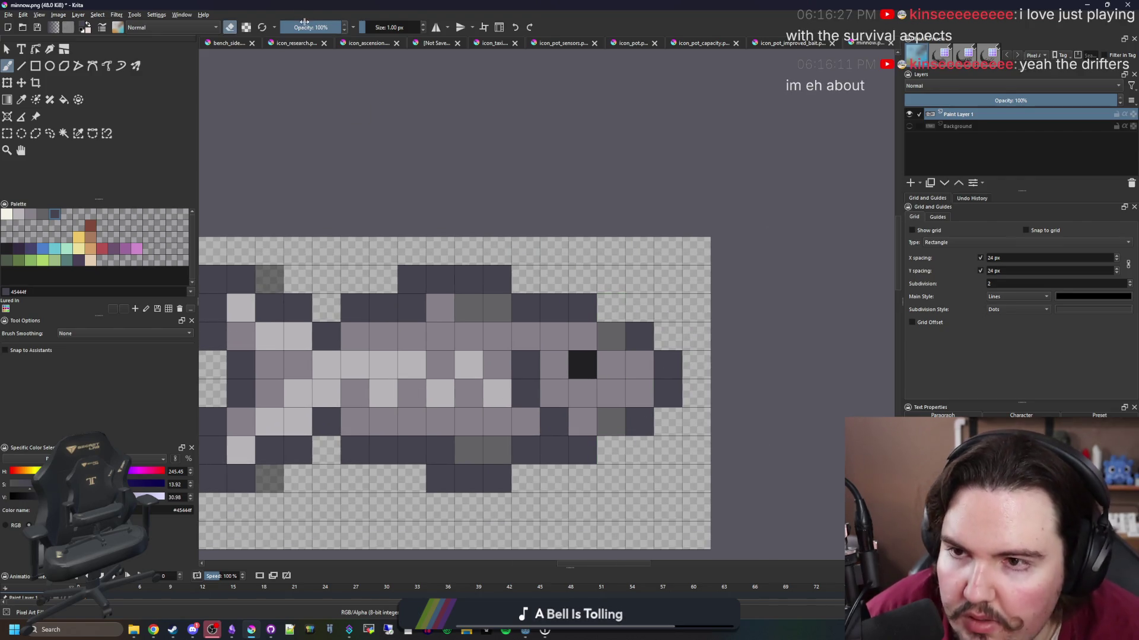
drag(304, 22, 312, 24)
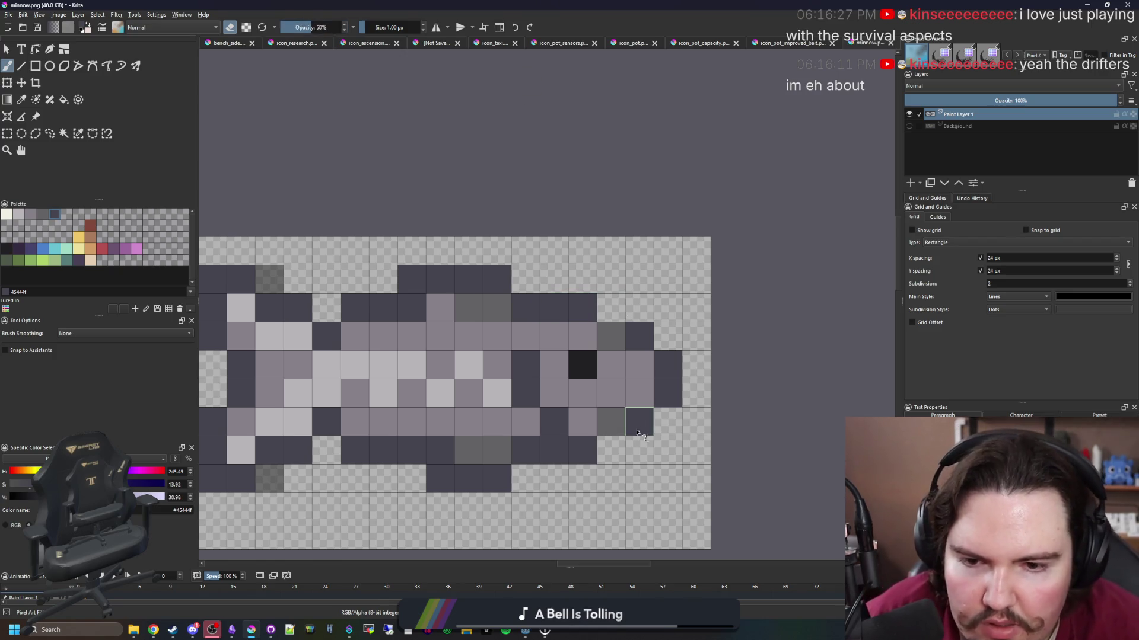
key(e)
click(611, 308)
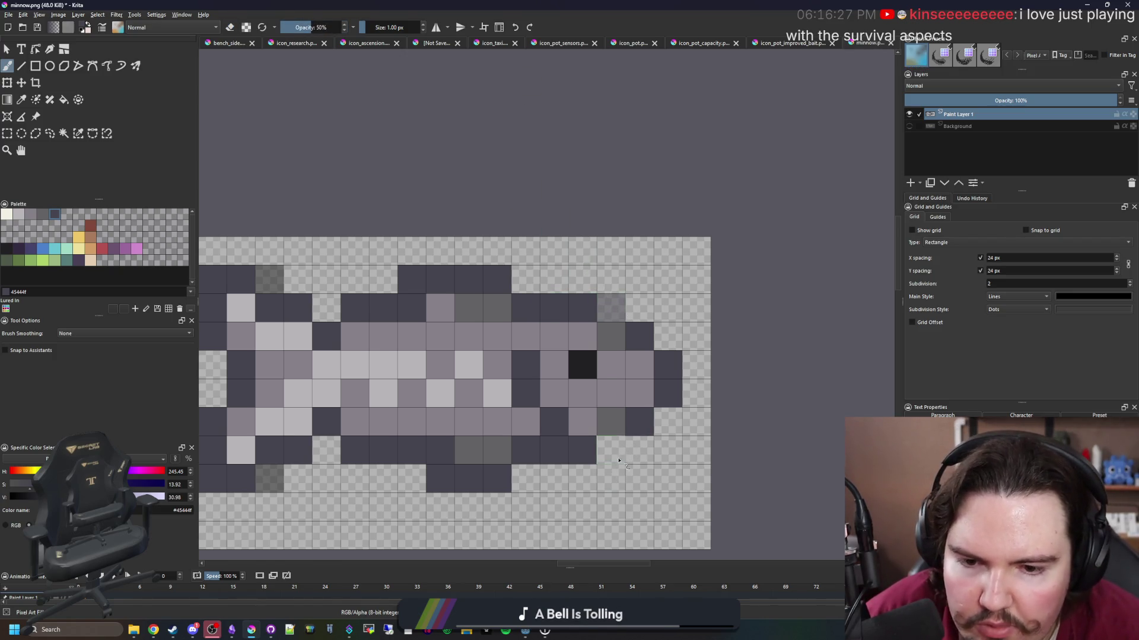
Try fading the top-left and bottom-left fin cells with the eraser, then undo those erasures.
drag(619, 461, 729, 434)
key(e)
click(380, 253)
click(381, 256)
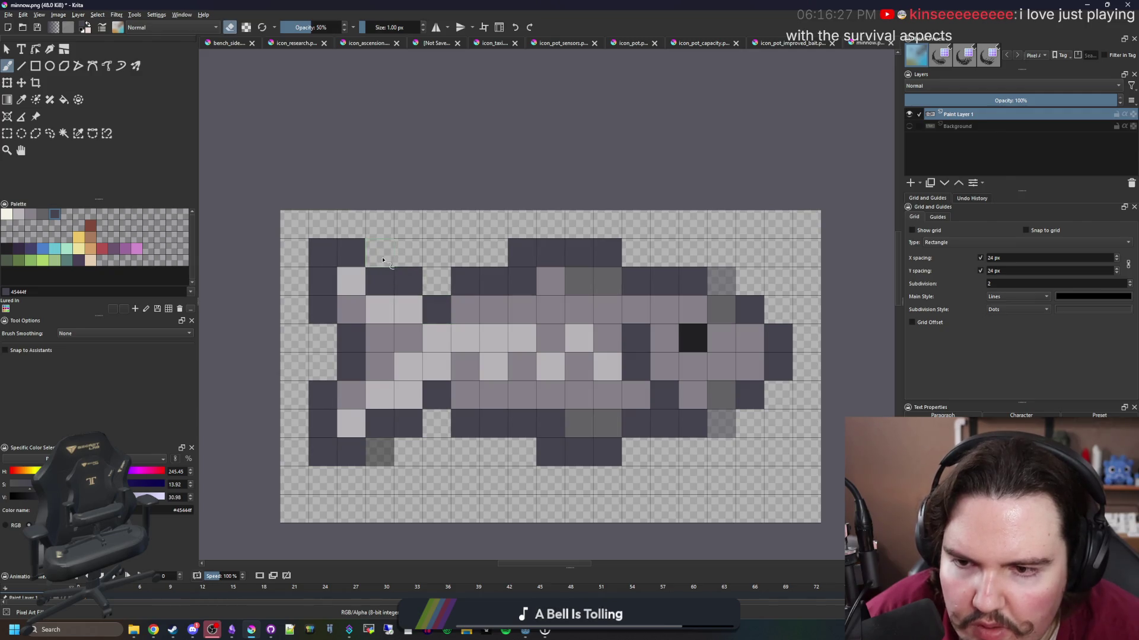
click(384, 451)
click(384, 450)
click(384, 450)
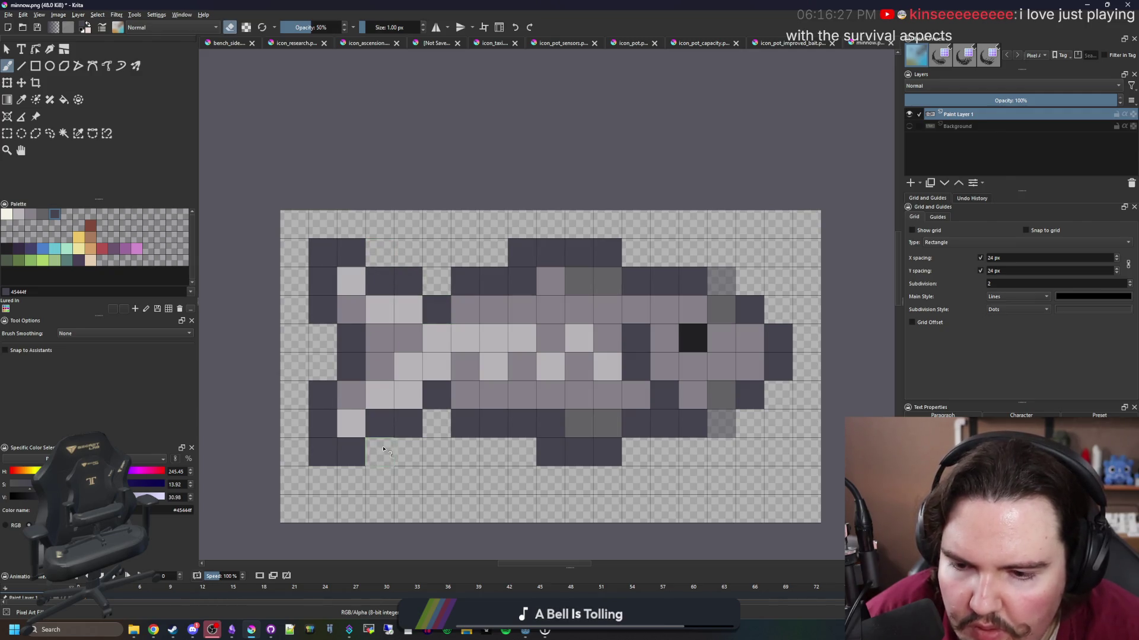
key(e)
key(ctrl+z)
key(ctrl+z)
key(ctrl+z)
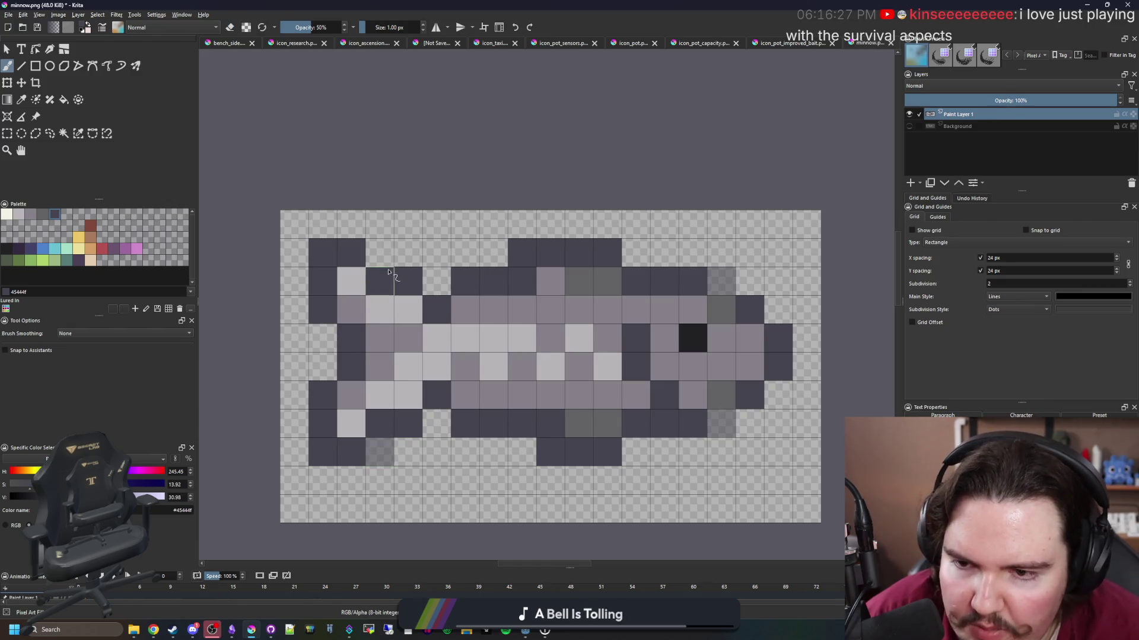
scroll(469, 372, down, 2)
scroll(469, 372, up, 2)
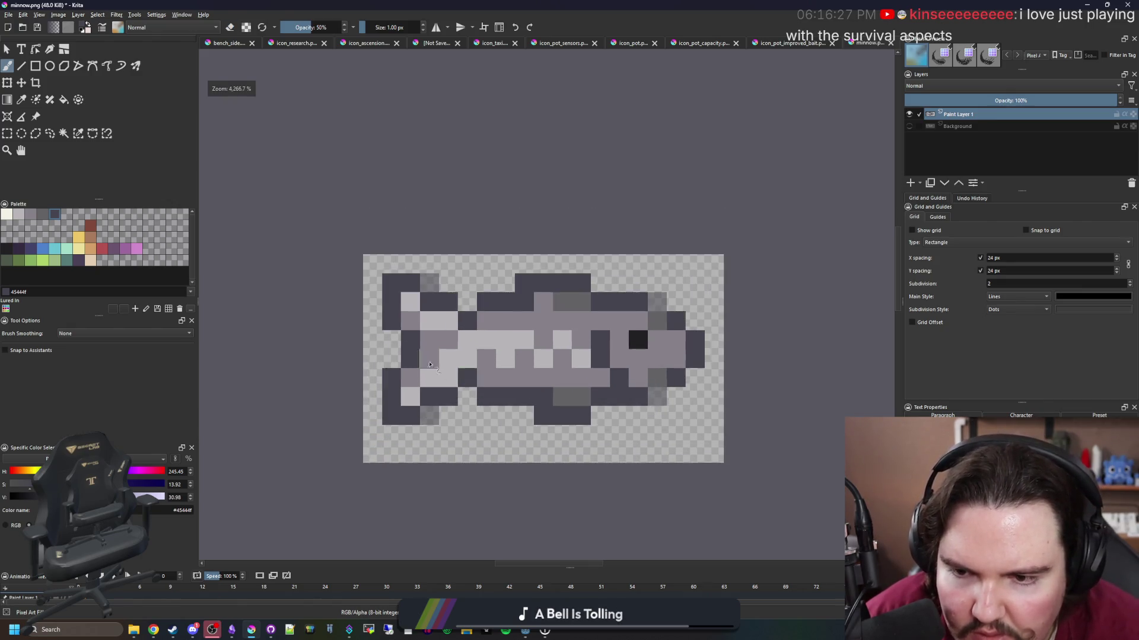
Sample medium grey 646365 from the fish and paint the cell beside the eye with it.
key(p)
click(653, 422)
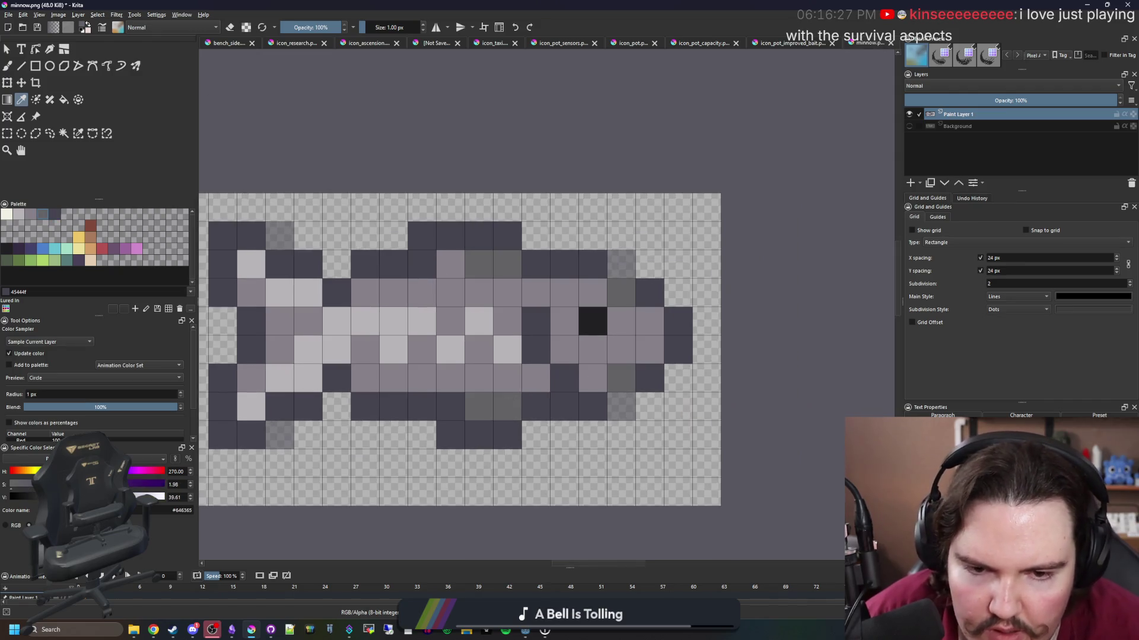
key(b)
click(546, 318)
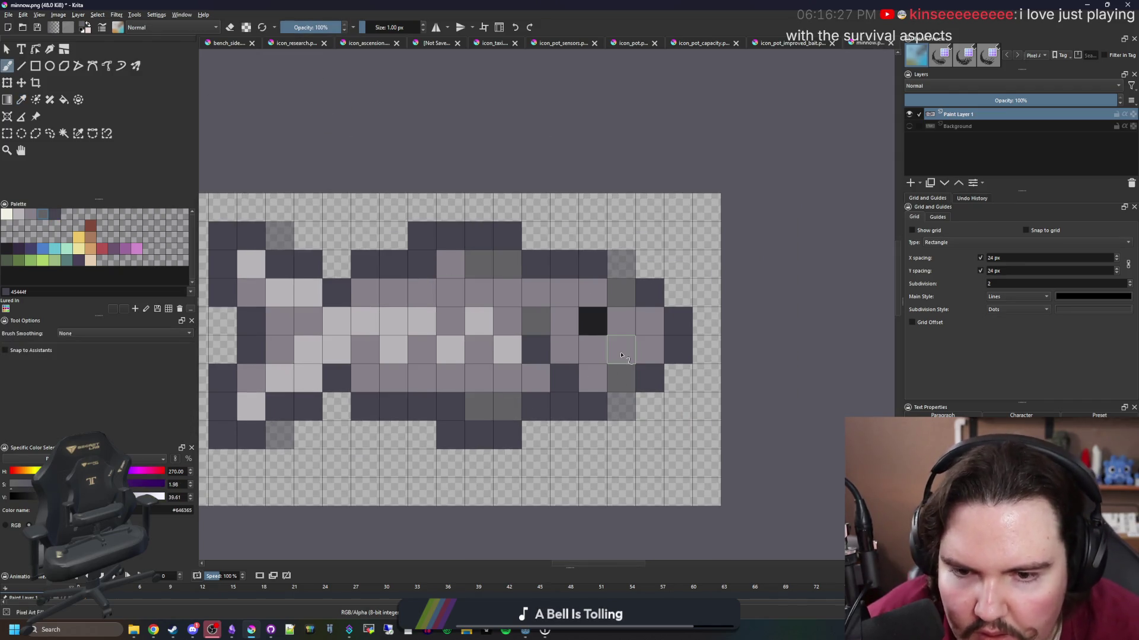
Paint off-white f2f0e5 highlight cells along the eye row next to the eye.
key(p)
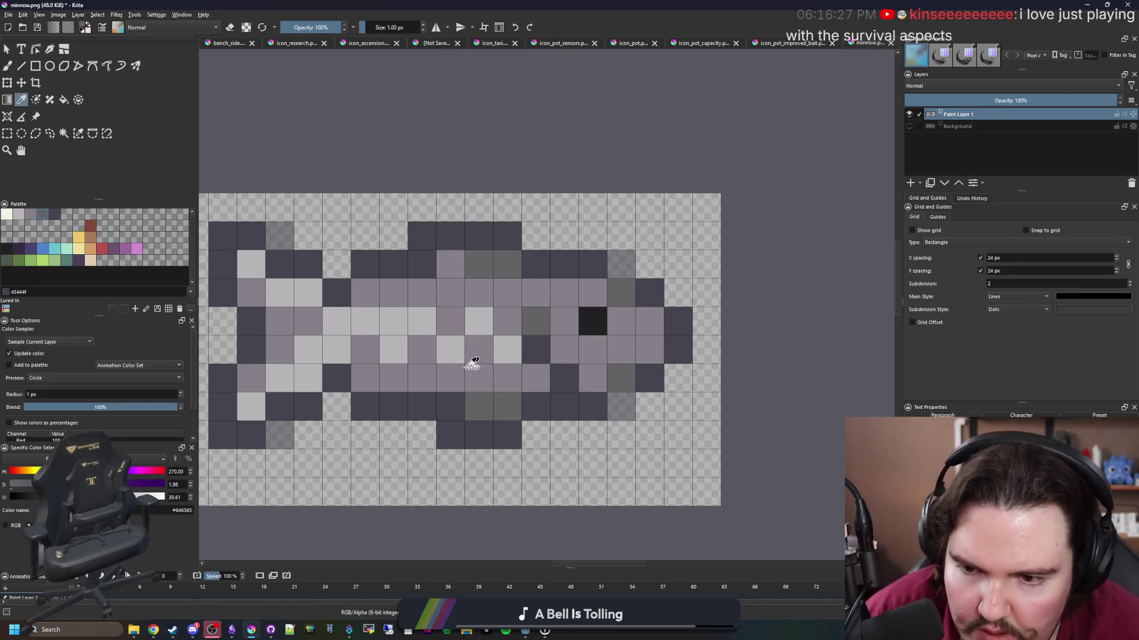
click(4, 216)
key(b)
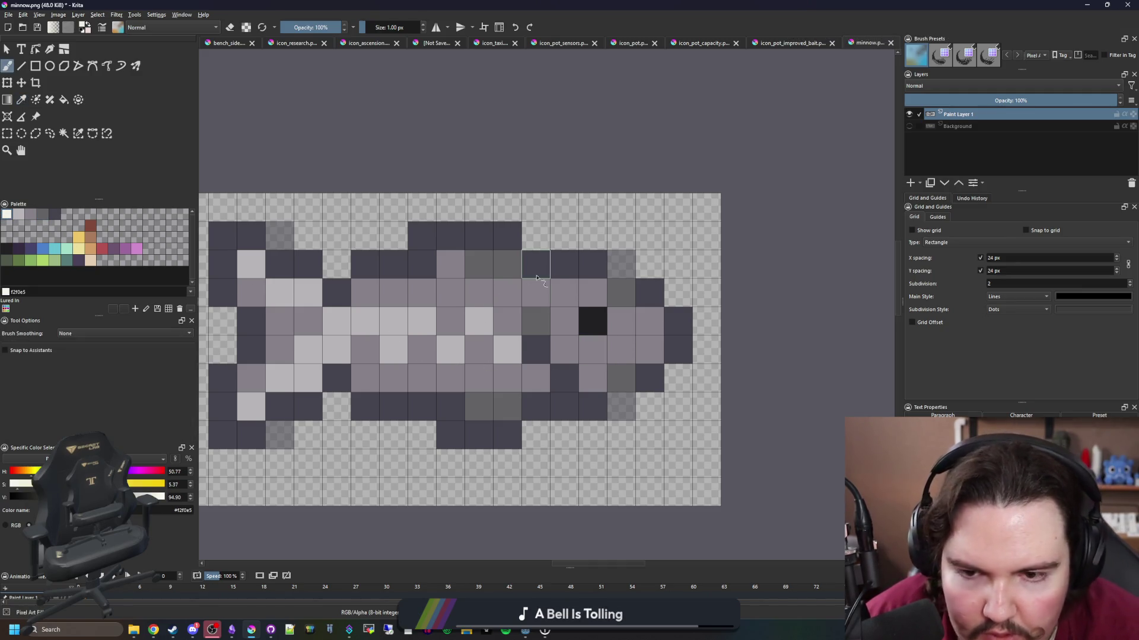
drag(593, 293, 535, 292)
key(ctrl+z)
click(592, 292)
scroll(560, 294, down, 5)
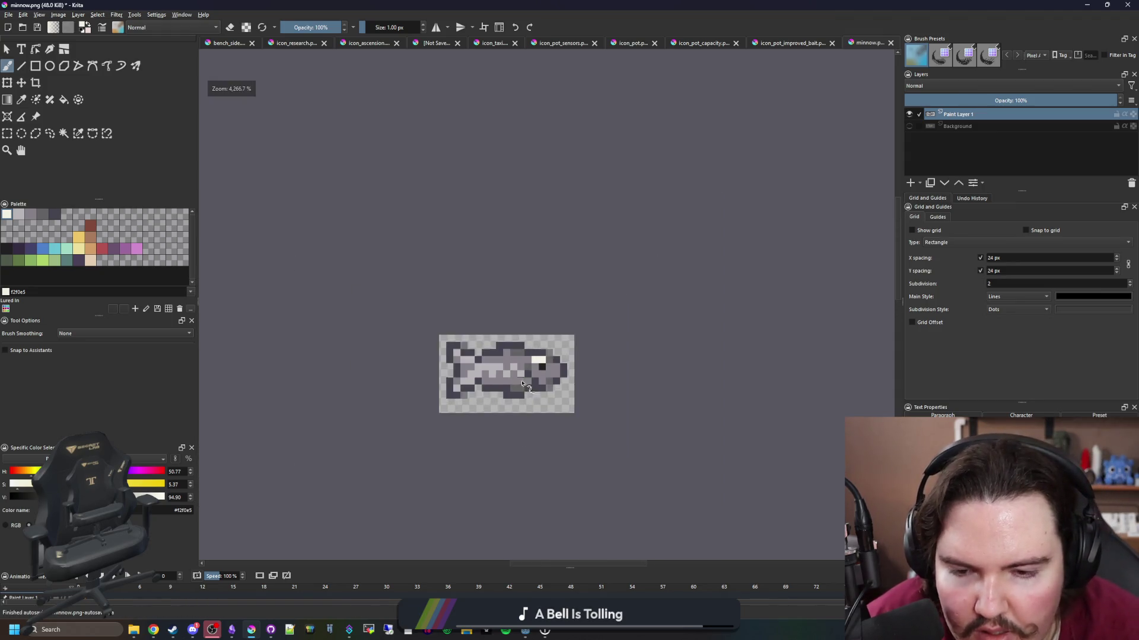
scroll(560, 295, up, 5)
key(ctrl+z)
drag(560, 325, 468, 330)
scroll(462, 333, down, 8)
scroll(461, 332, up, 8)
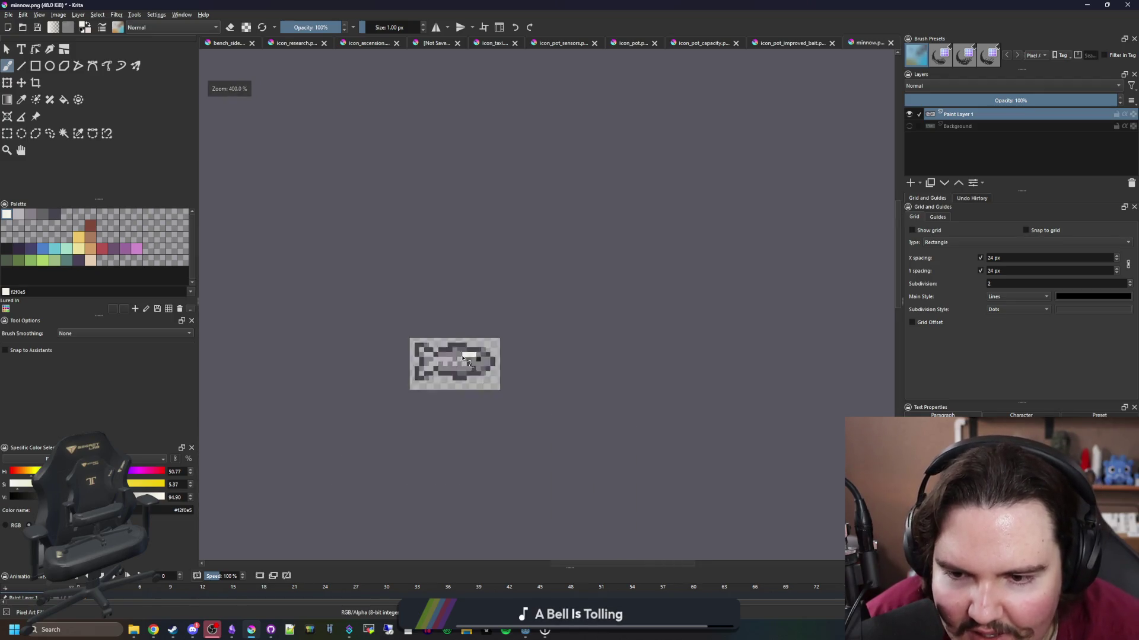
Tone down two eye-row cells to light grey b8b5b9.
click(18, 214)
click(454, 346)
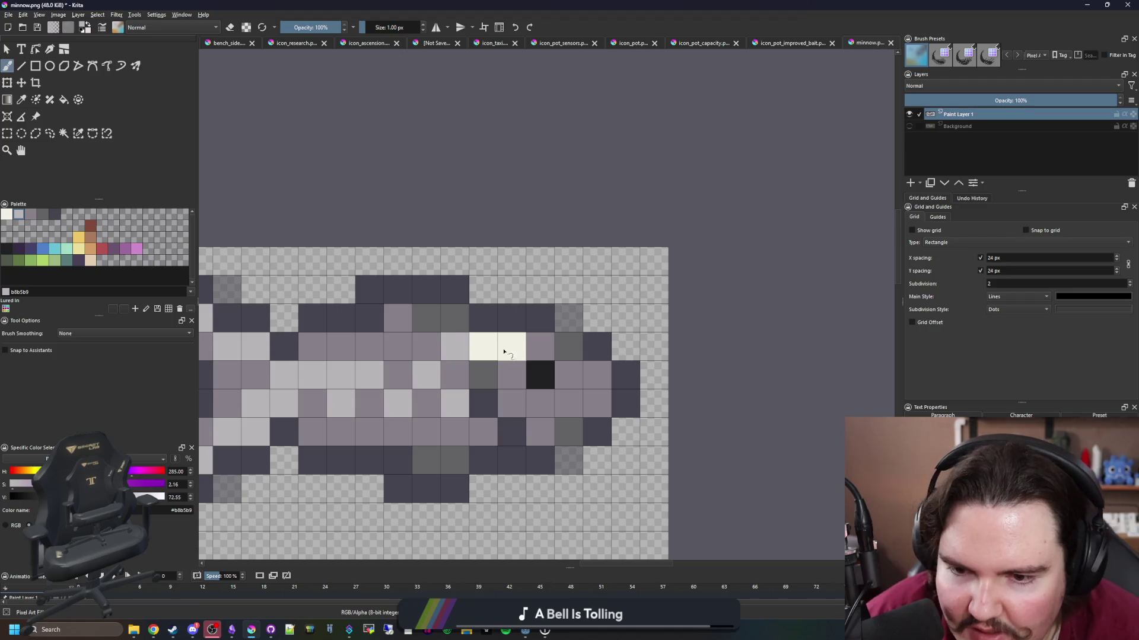
click(510, 347)
scroll(514, 346, down, 6)
scroll(511, 383, up, 6)
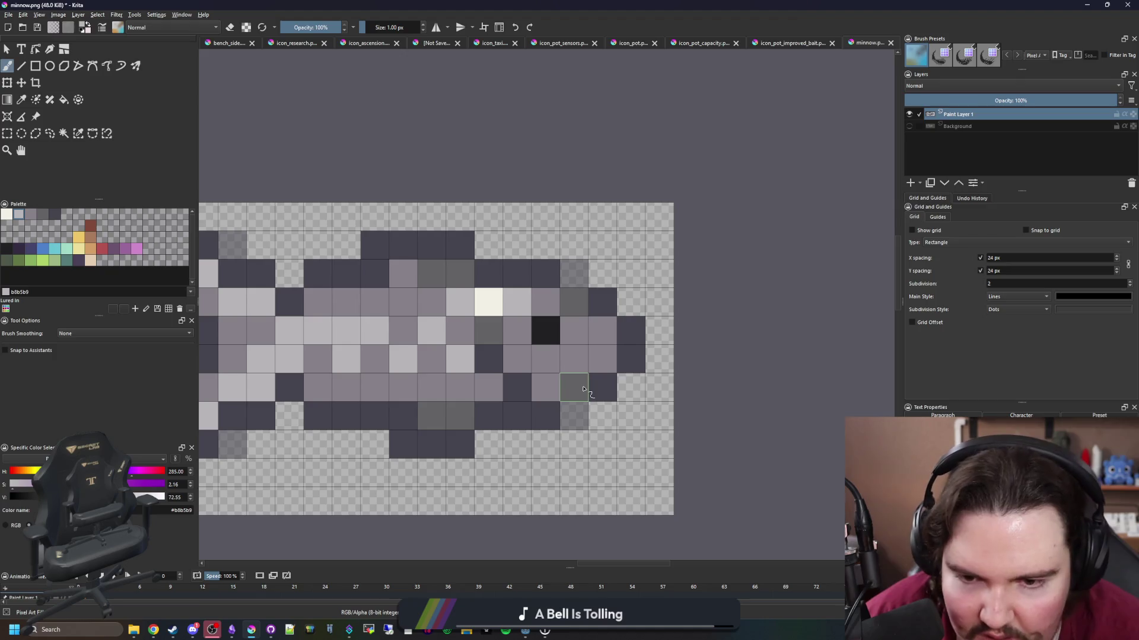
Sample the outline's dark purple-grey and the body's medium grey 646365 from the fish.
ctrl+click(590, 389)
scroll(591, 364, down, 6)
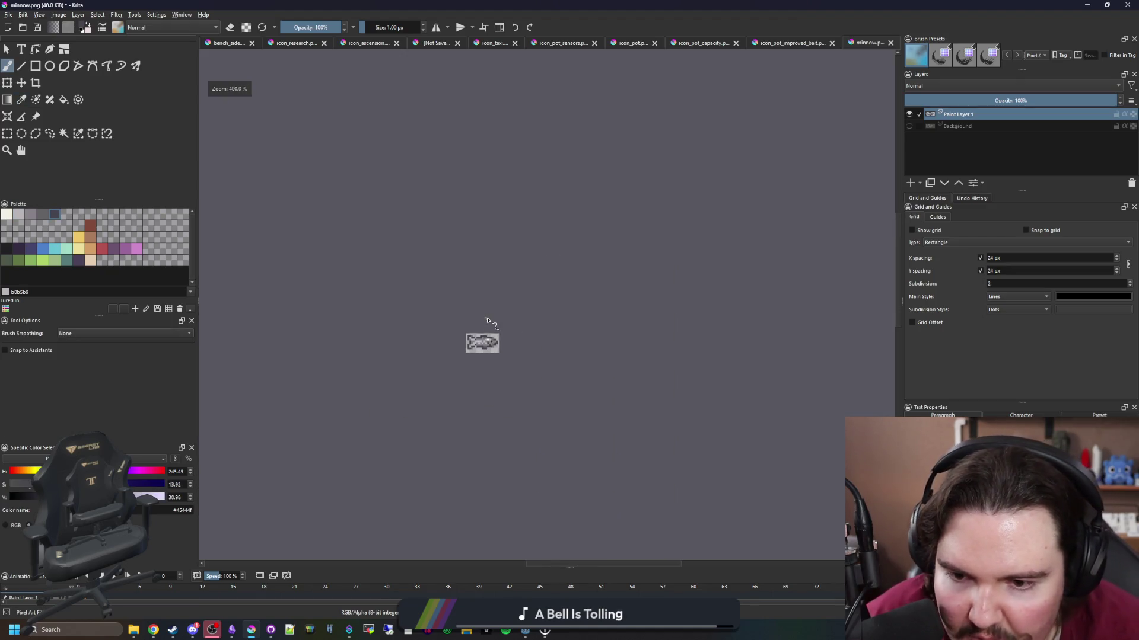
scroll(482, 338, up, 6)
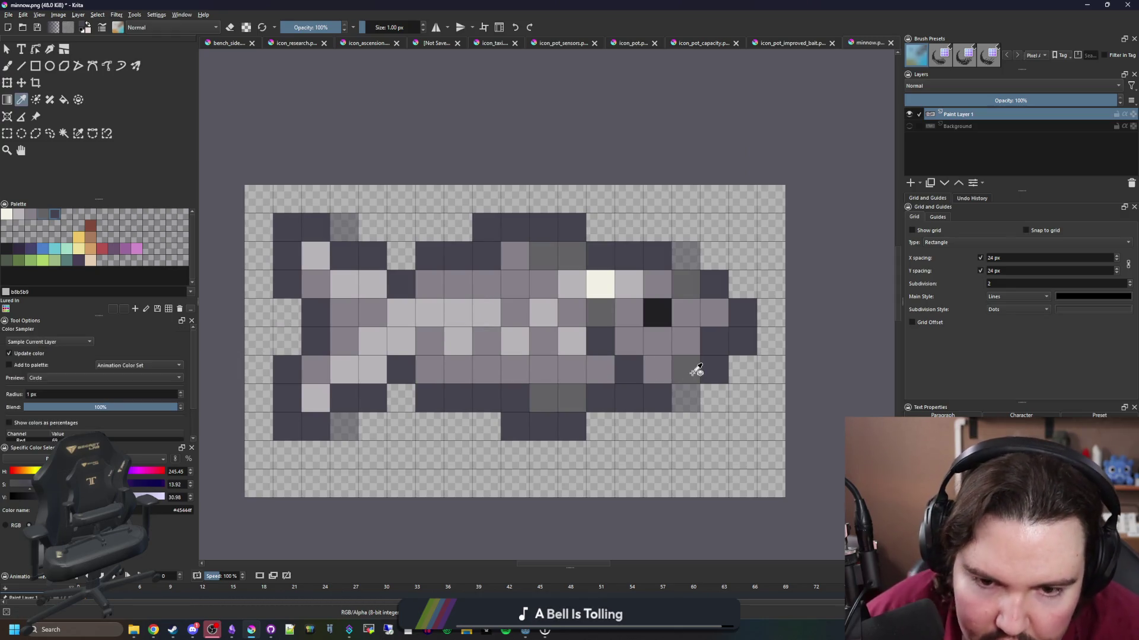
ctrl+click(688, 372)
scroll(477, 379, down, 3)
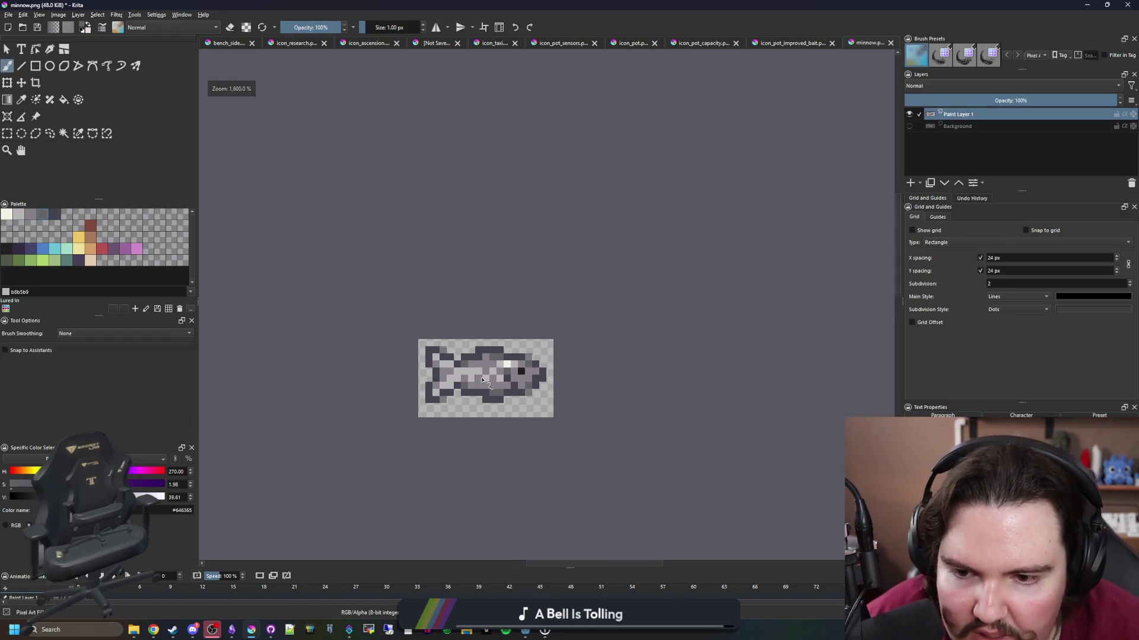
scroll(480, 383, down, 2)
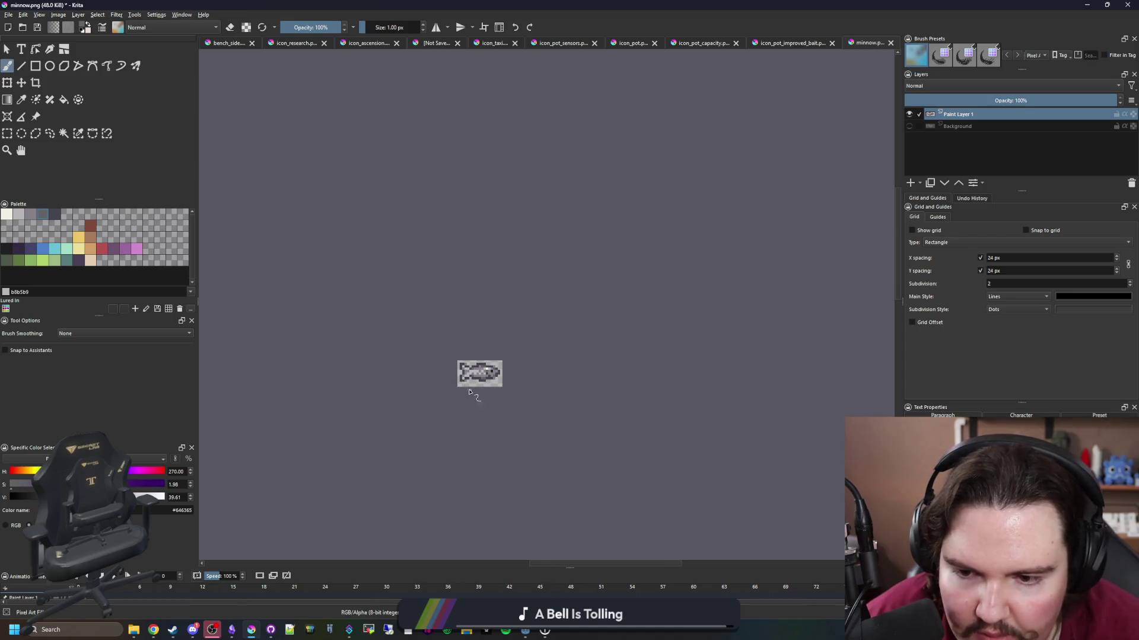
scroll(478, 385, up, 6)
Crop the canvas to a 19×10 px rectangular selection around the fish.
click(7, 133)
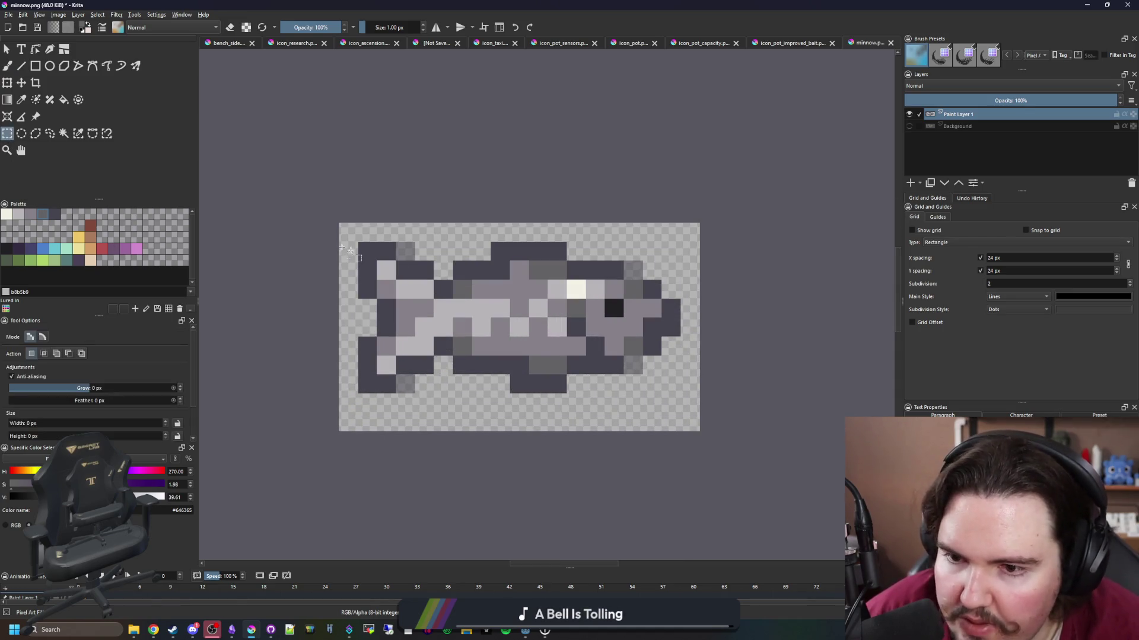
mouse_move(340, 224)
mouse_down()
mouse_move(706, 402)
mouse_move(700, 413)
mouse_up()
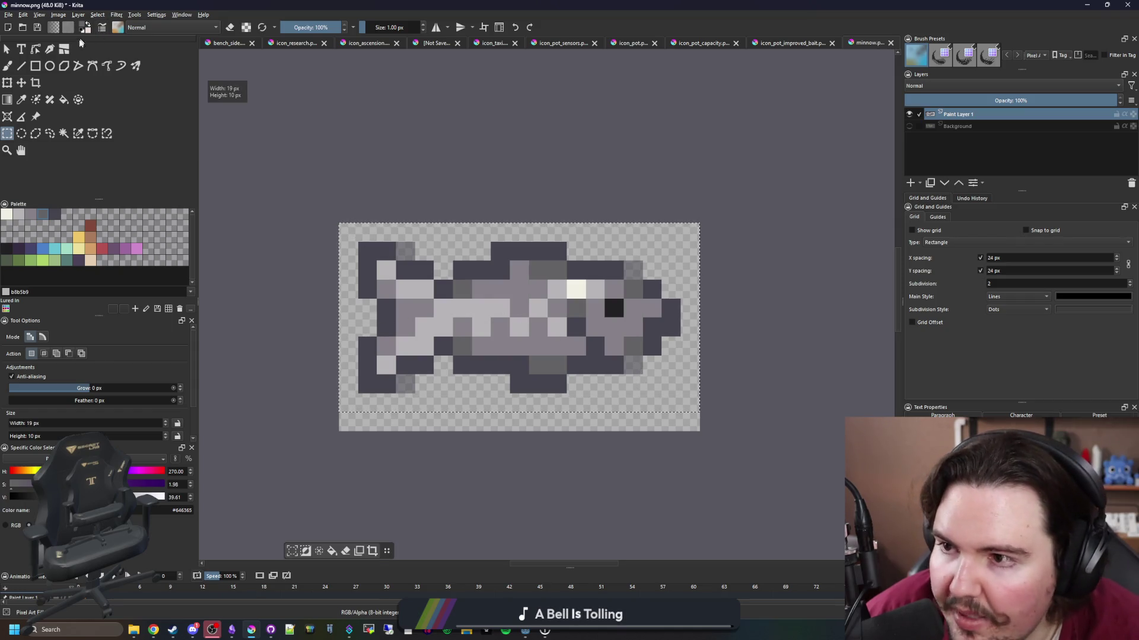
click(35, 83)
key(Return)
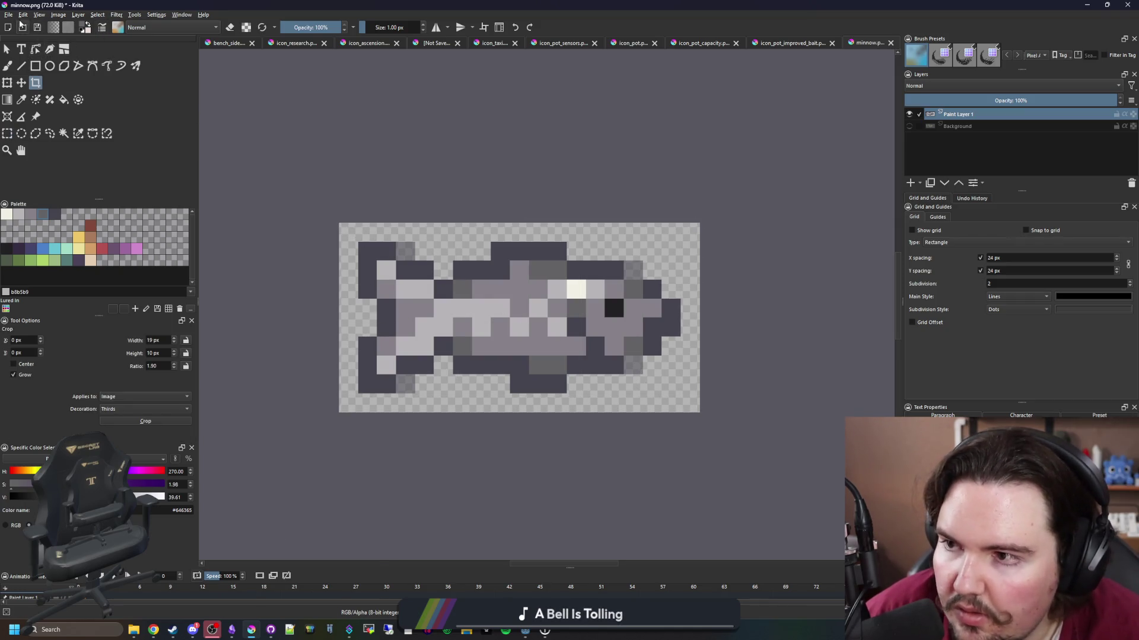
Save the sprite as sardine.png in the Fish folder, accepting the PNG export options.
click(8, 14)
click(30, 64)
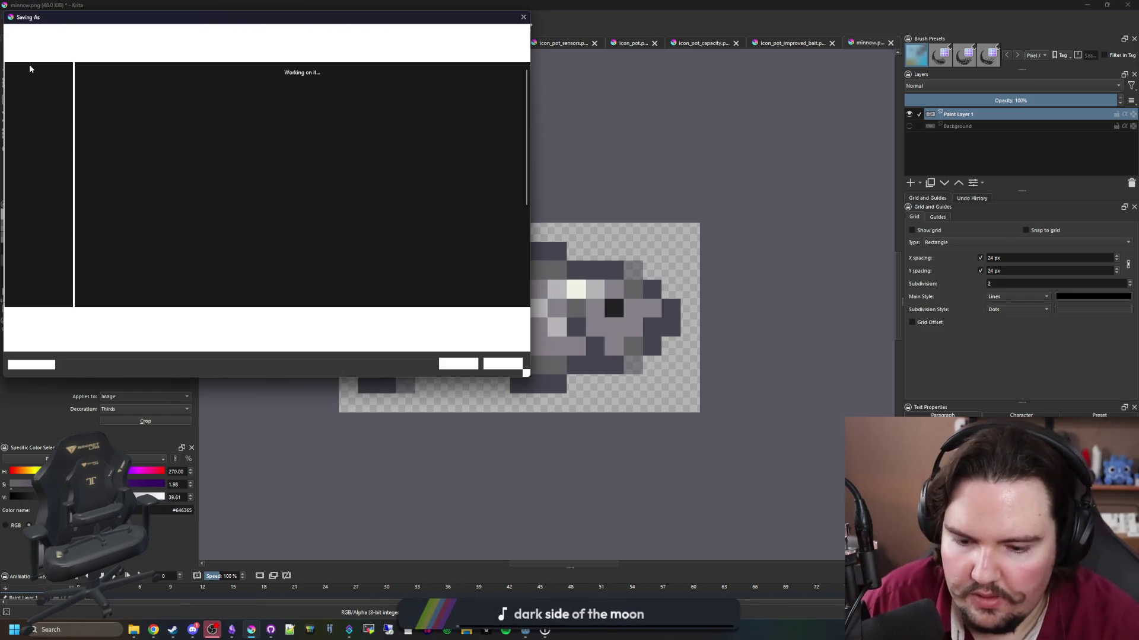
text(sardine)
click(458, 364)
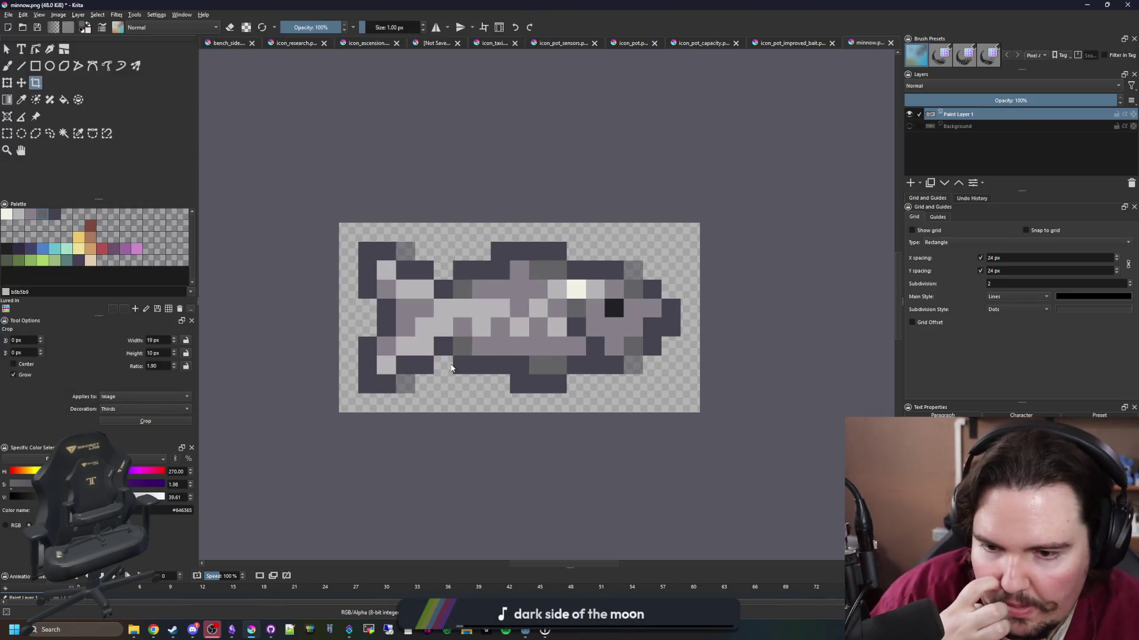
click(602, 412)
key(alt+Tab)
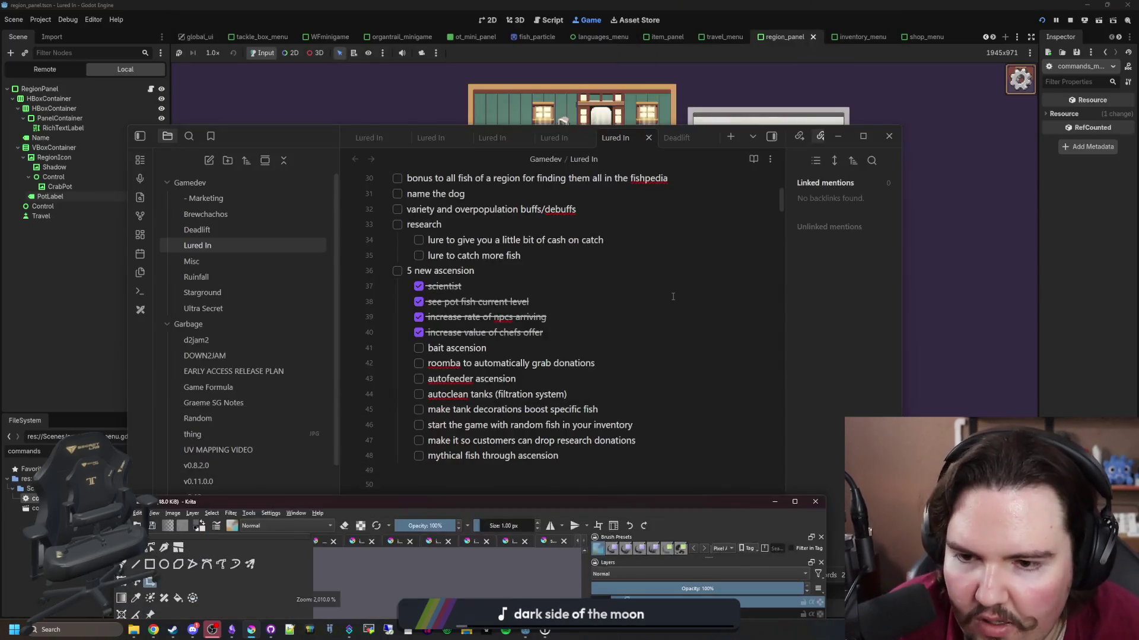
Stop the running game and open items_table.gd by filtering the FileSystem dock for 'item'.
scroll(428, 257, up, 3)
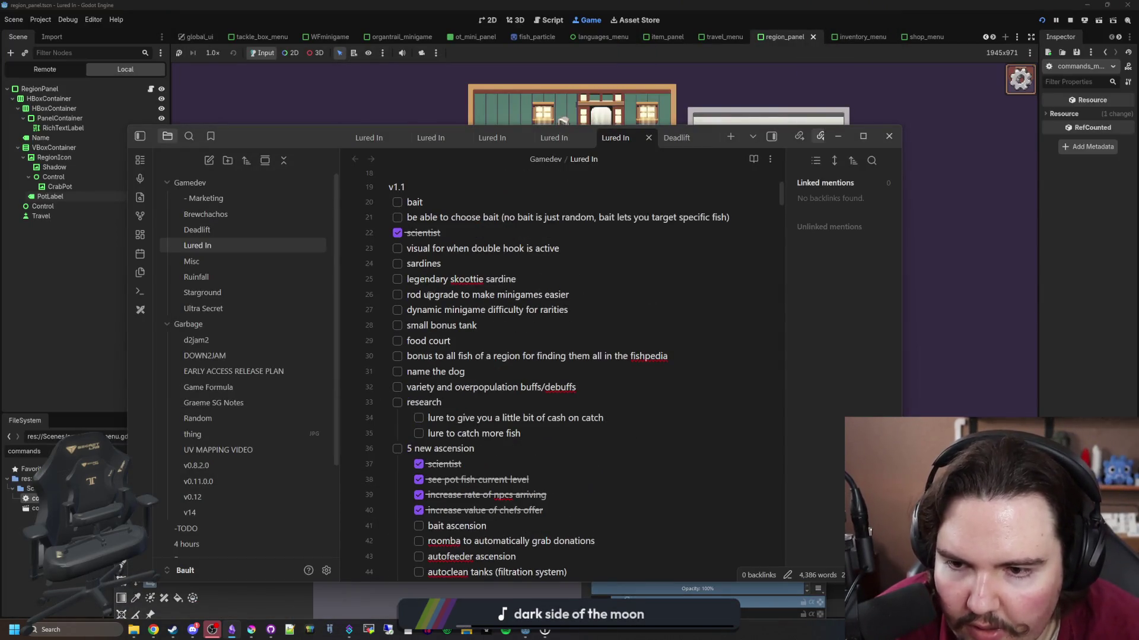
key(alt+Tab)
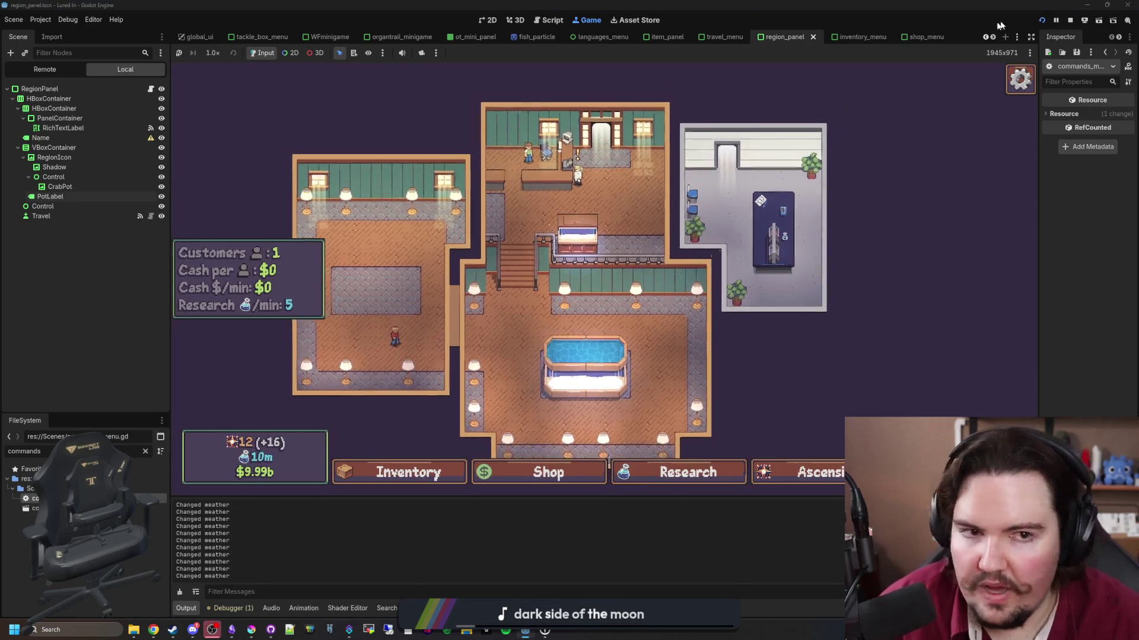
click(1070, 21)
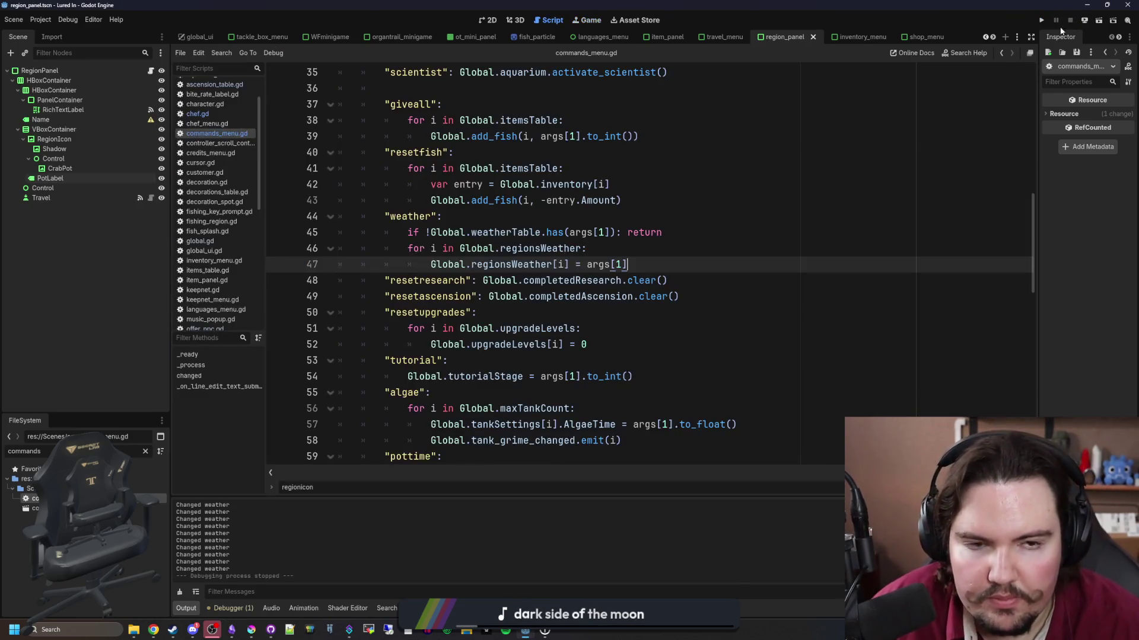
click(145, 451)
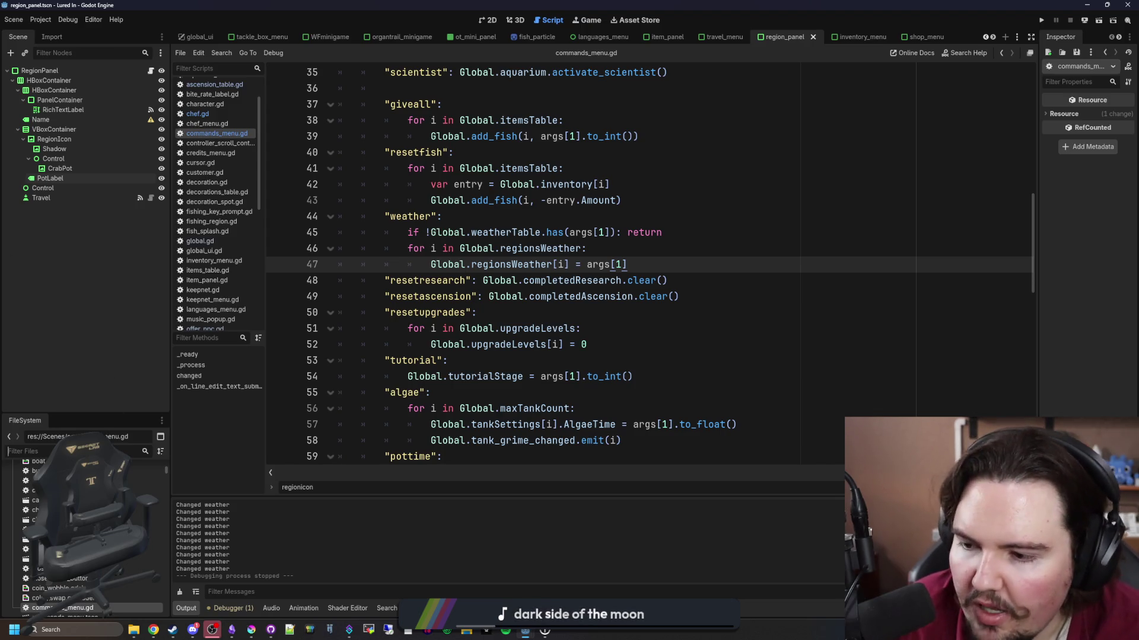
text(item)
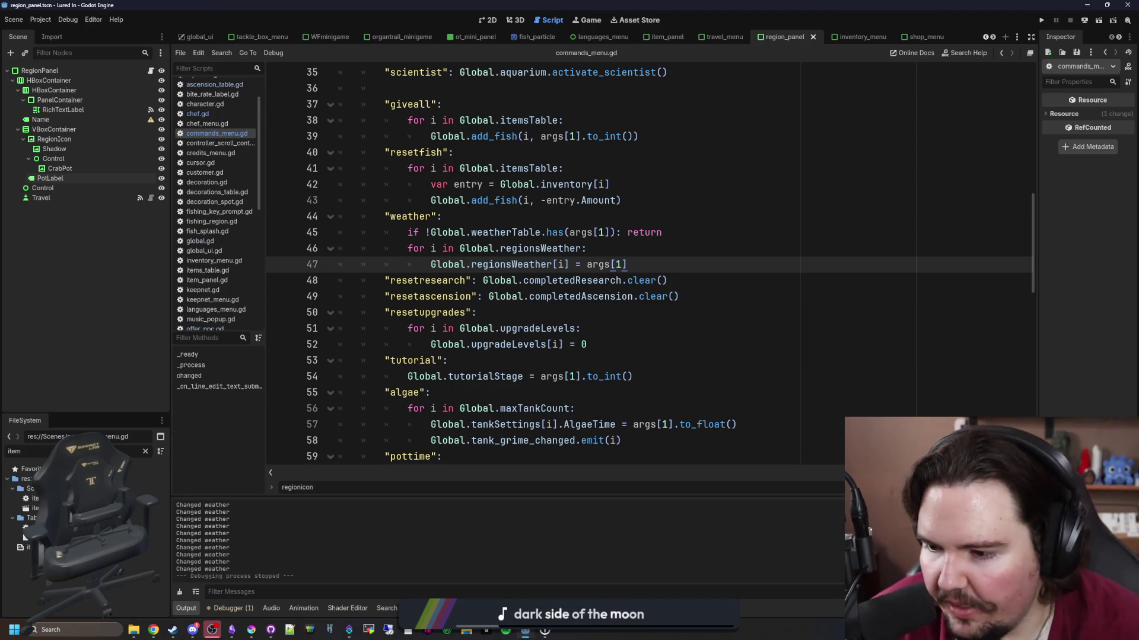
double_click(24, 532)
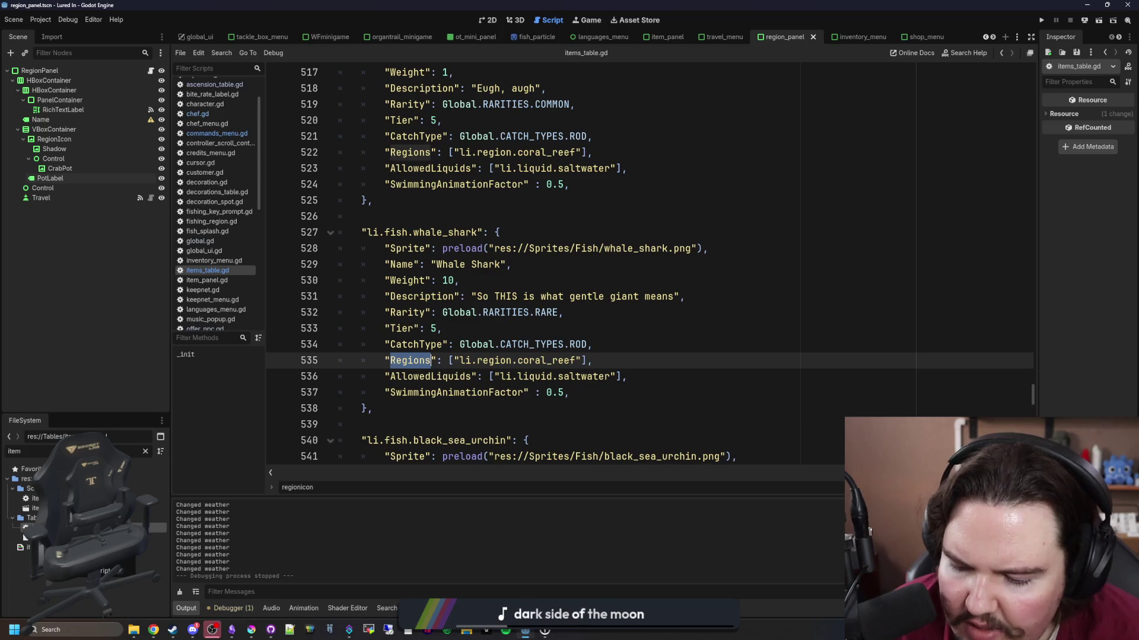
Find the herring entry in items_table.gd and paste a copy of it below.
key(Up)
key(Up)
key(Up)
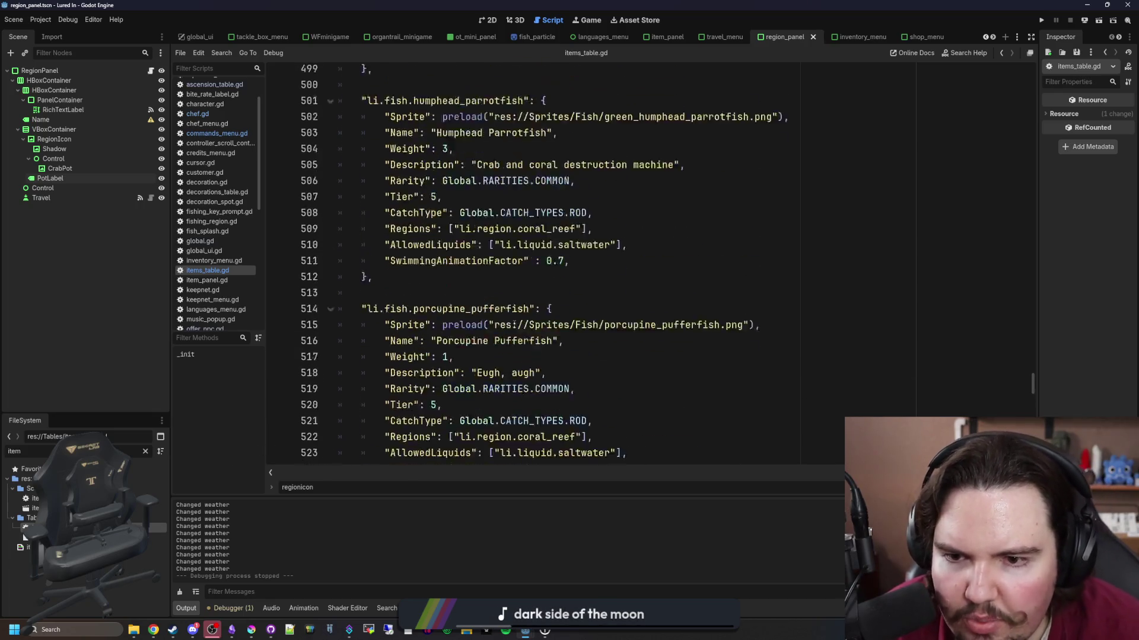
scroll(705, 311, up, 3)
click(705, 311)
key(ctrl+f)
text(herring)
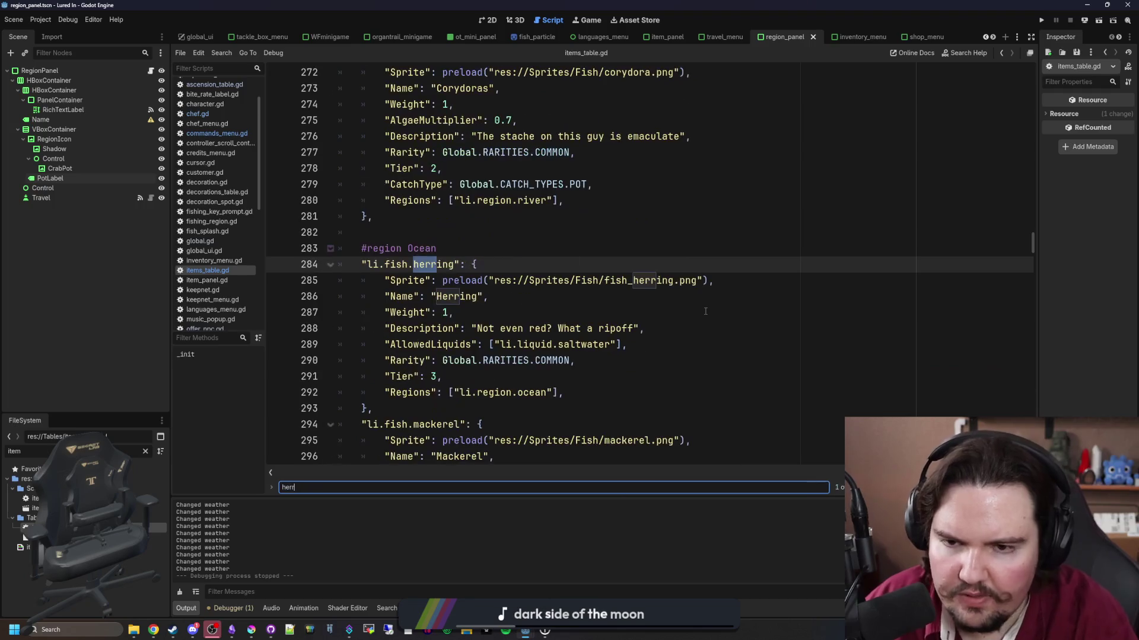
scroll(399, 313, down, 2)
drag(399, 313, 213, 172)
key(ctrl+c)
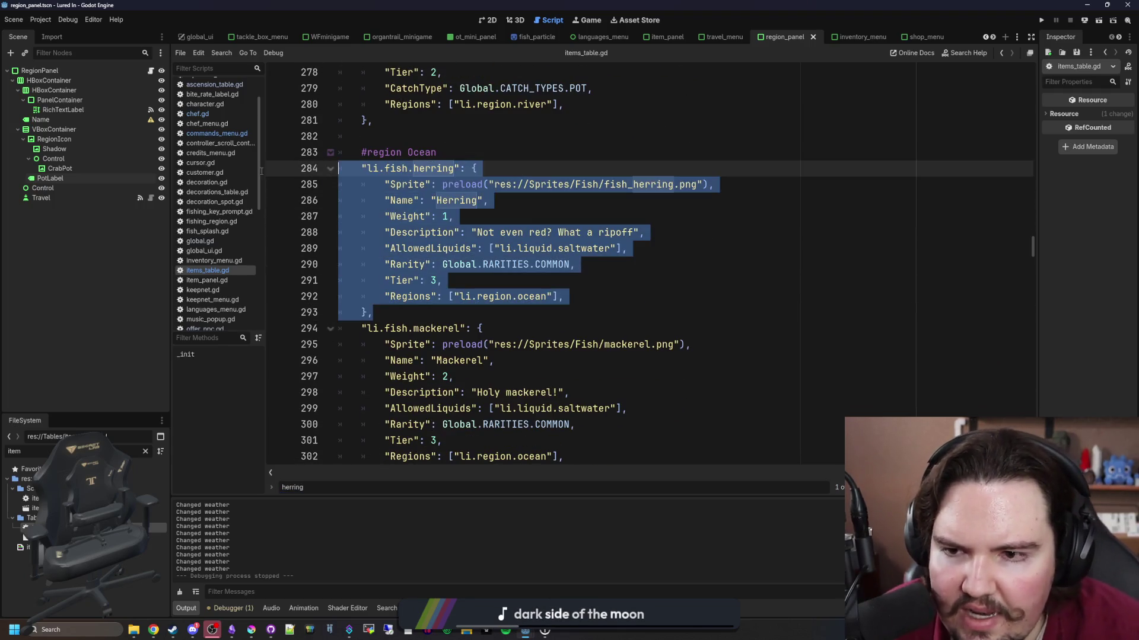
click(399, 313)
key(Return)
key(ctrl+v)
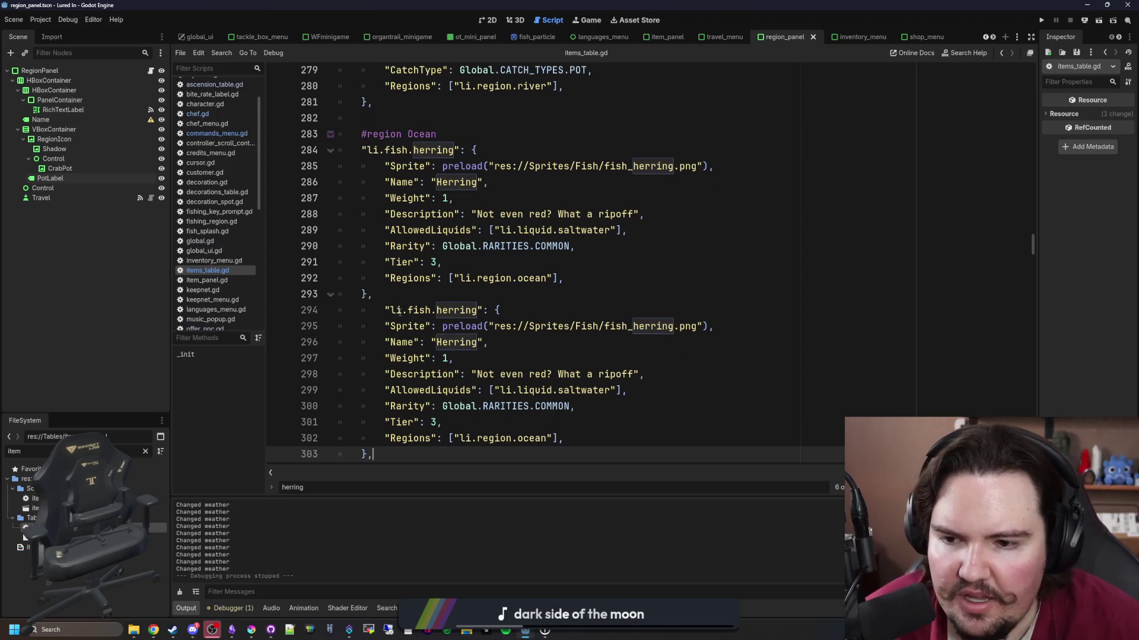
Rename the copy's key to li.fish.sardine, its Name to Sardine, and sprite path to sardine.png.
click(382, 312)
double_click(425, 310)
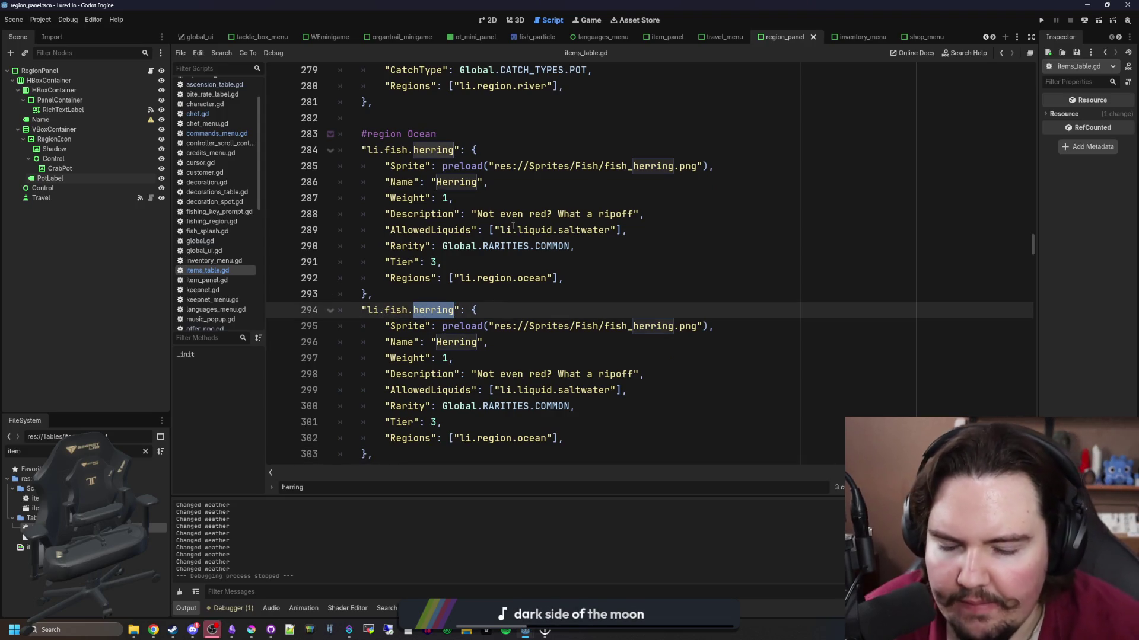
text(sardine)
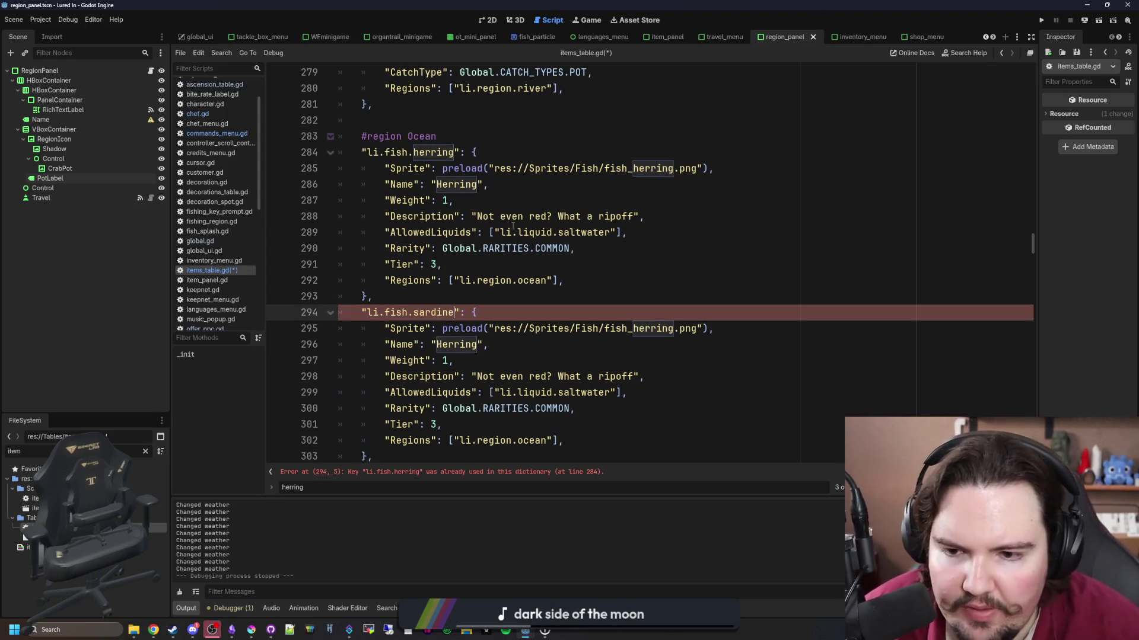
key(Down)
double_click(457, 344)
text(Sardine)
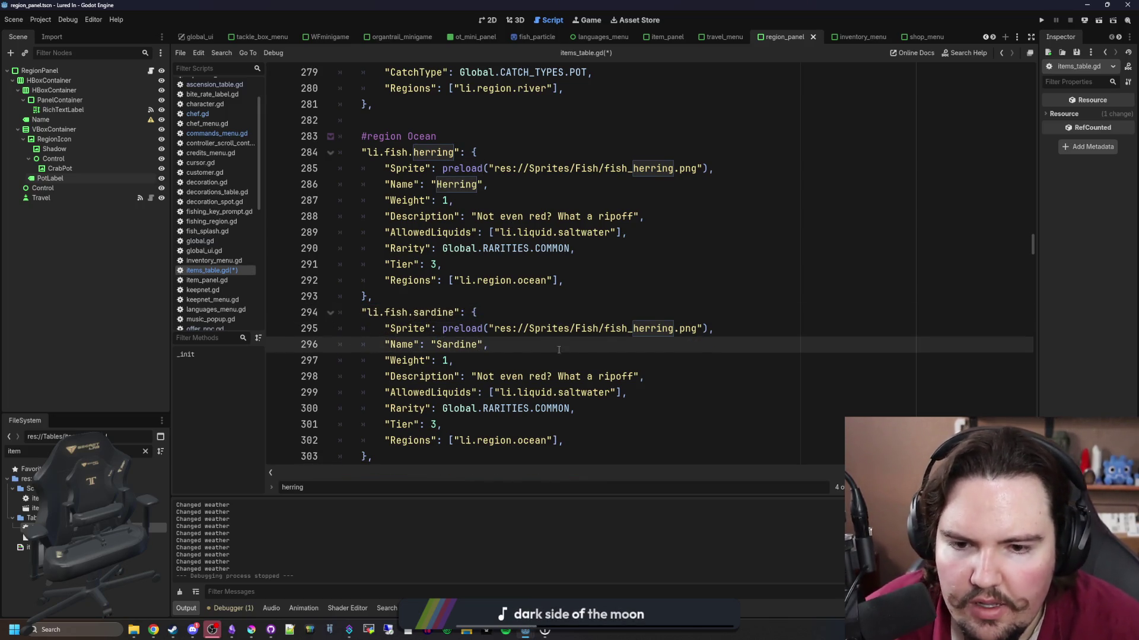
scroll(559, 350, down, 1)
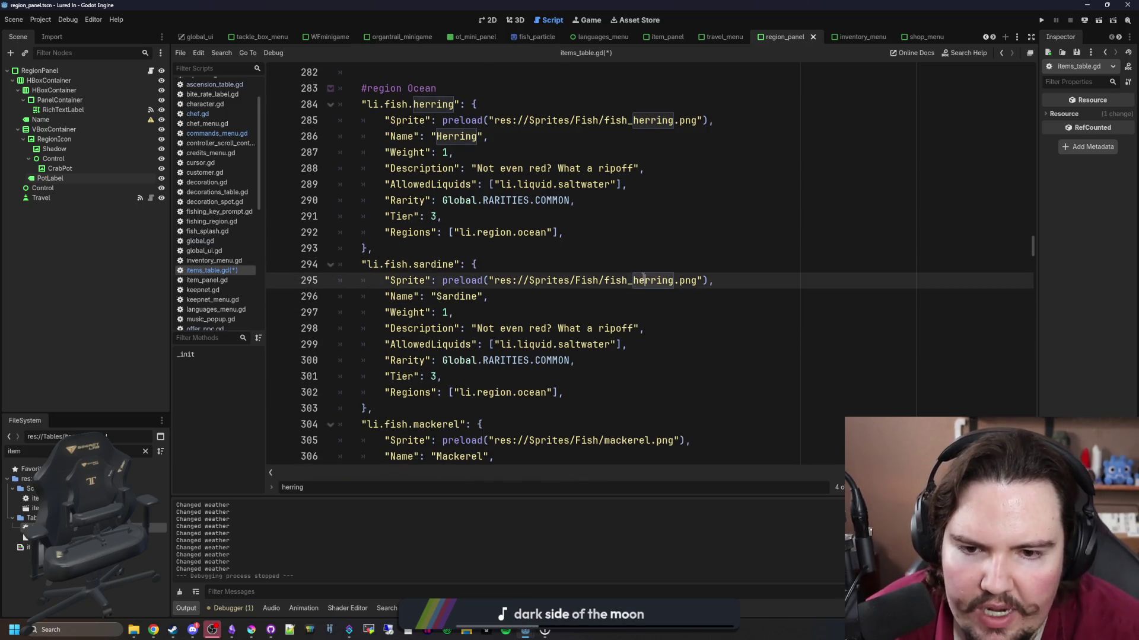
double_click(642, 280)
key(BackSpace)
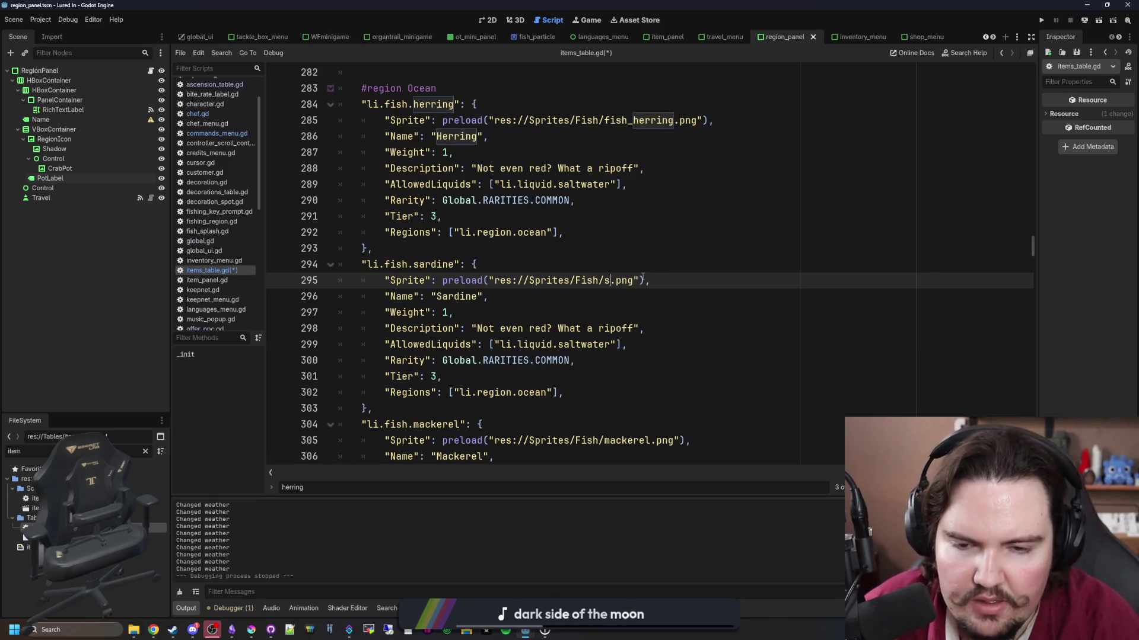
text(ardine)
click(668, 233)
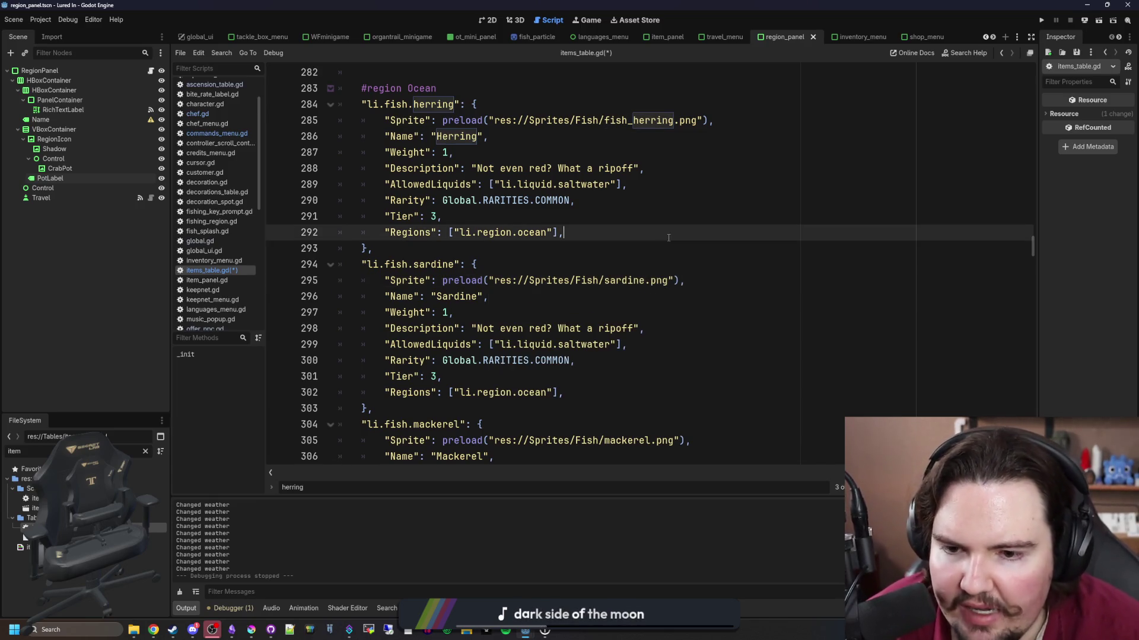
Review the sardine entry's Weight and Regions lines and save the script.
scroll(653, 255, down, 1)
click(645, 280)
key(Down)
key(Down)
key(Down)
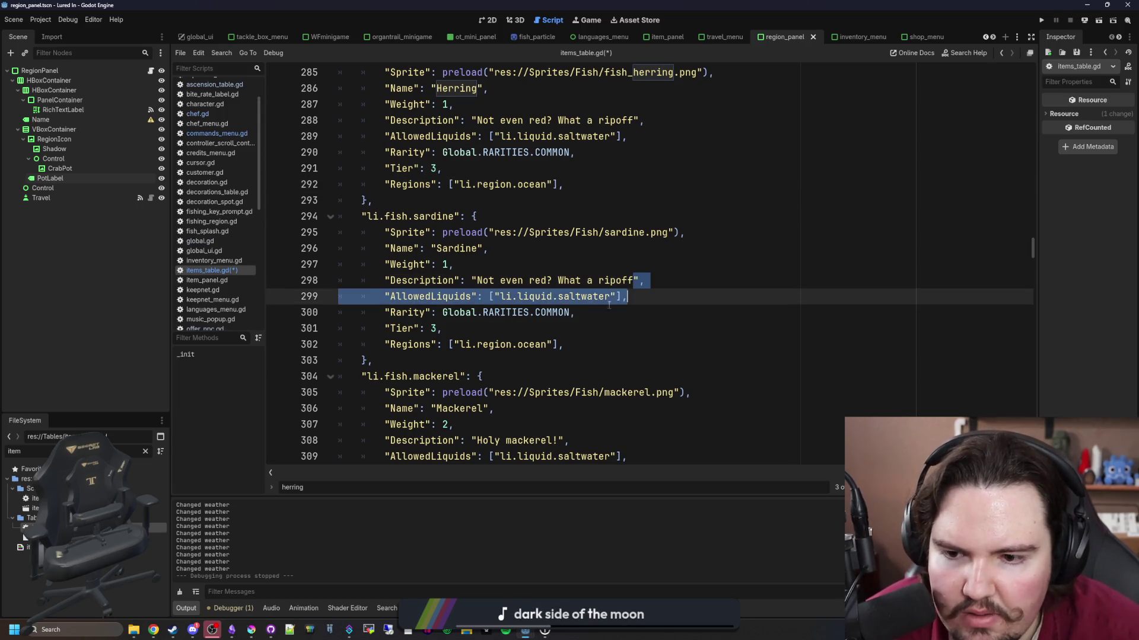
click(472, 206)
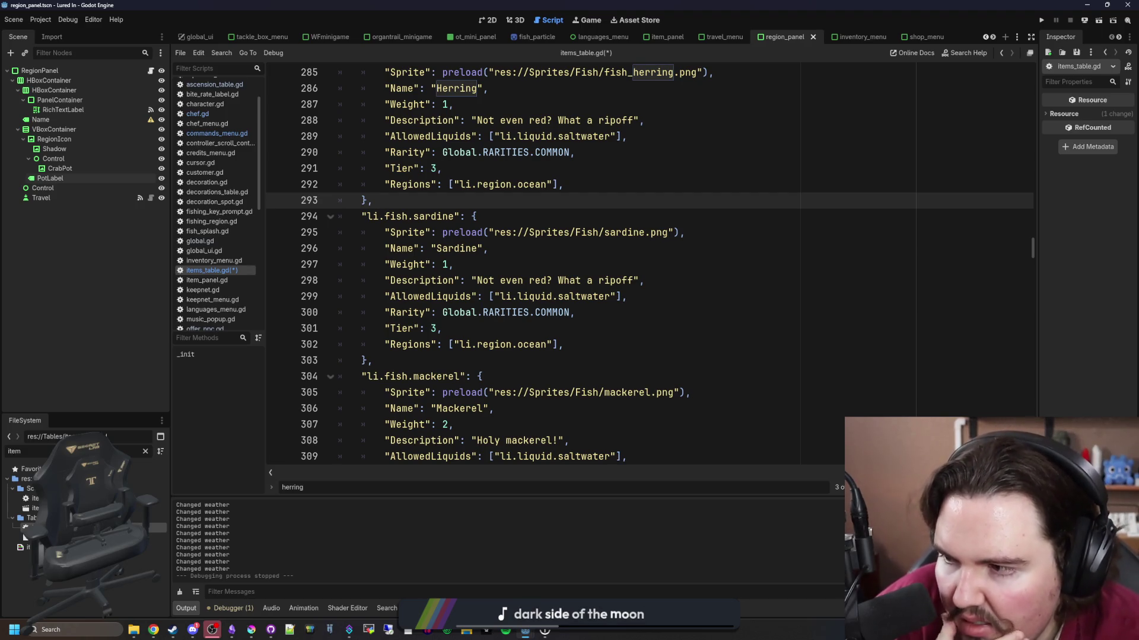
click(594, 269)
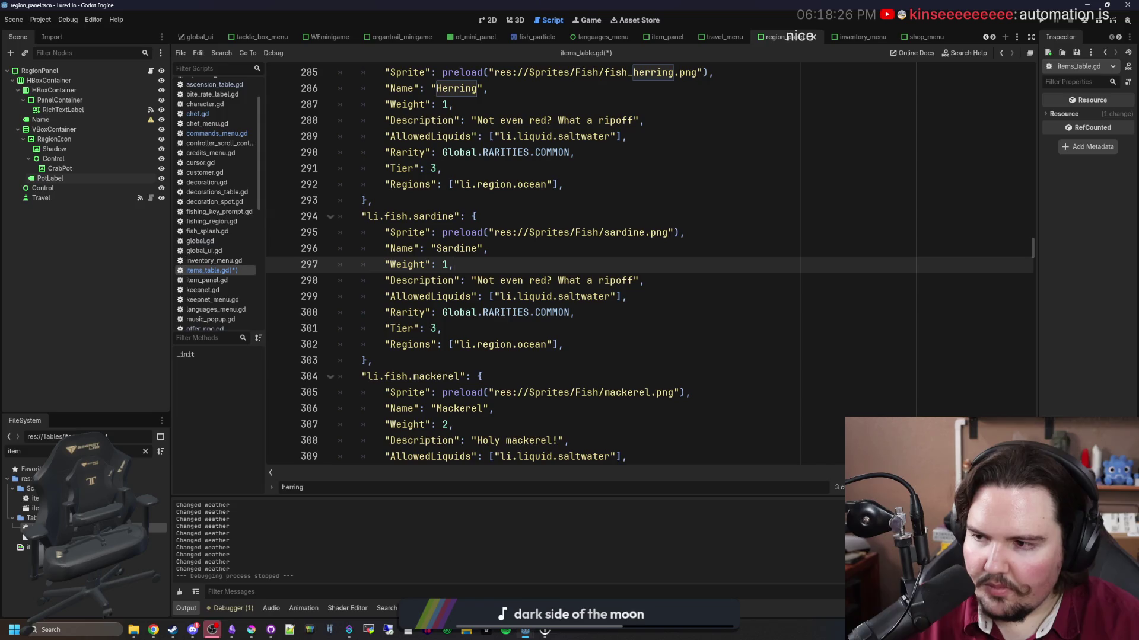
click(534, 336)
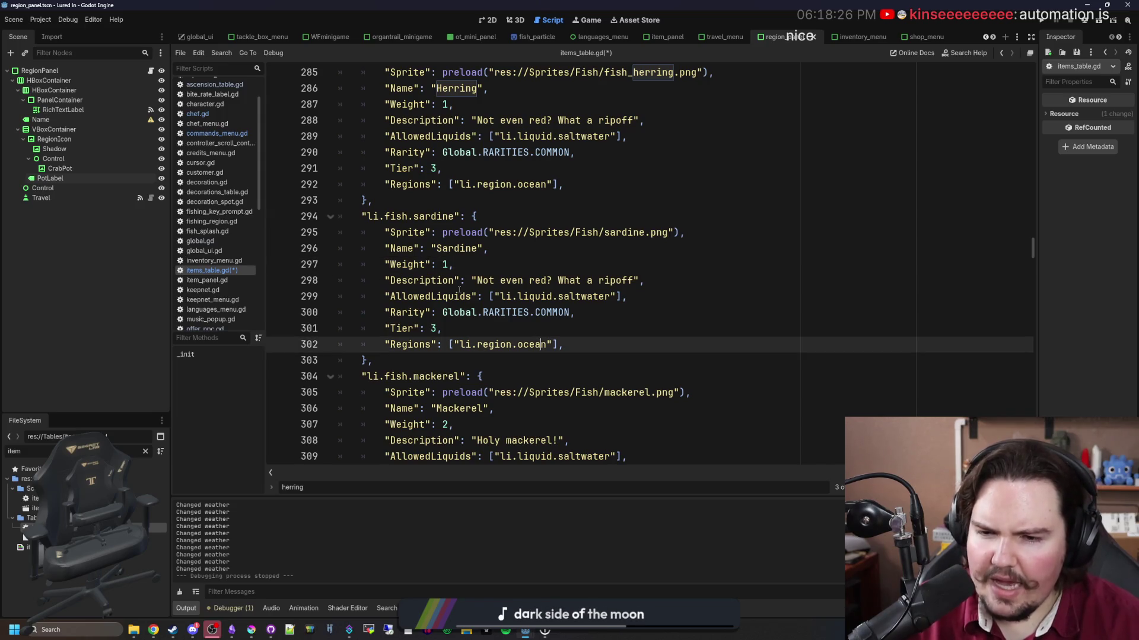
click(687, 263)
key(ctrl+s)
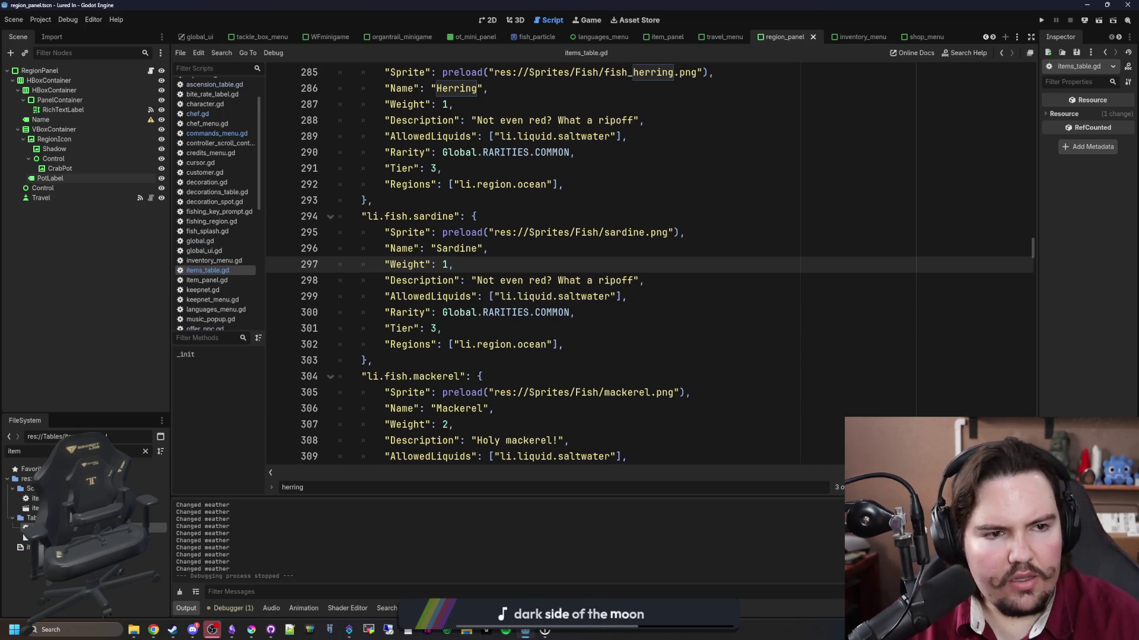
key(alt+Tab)
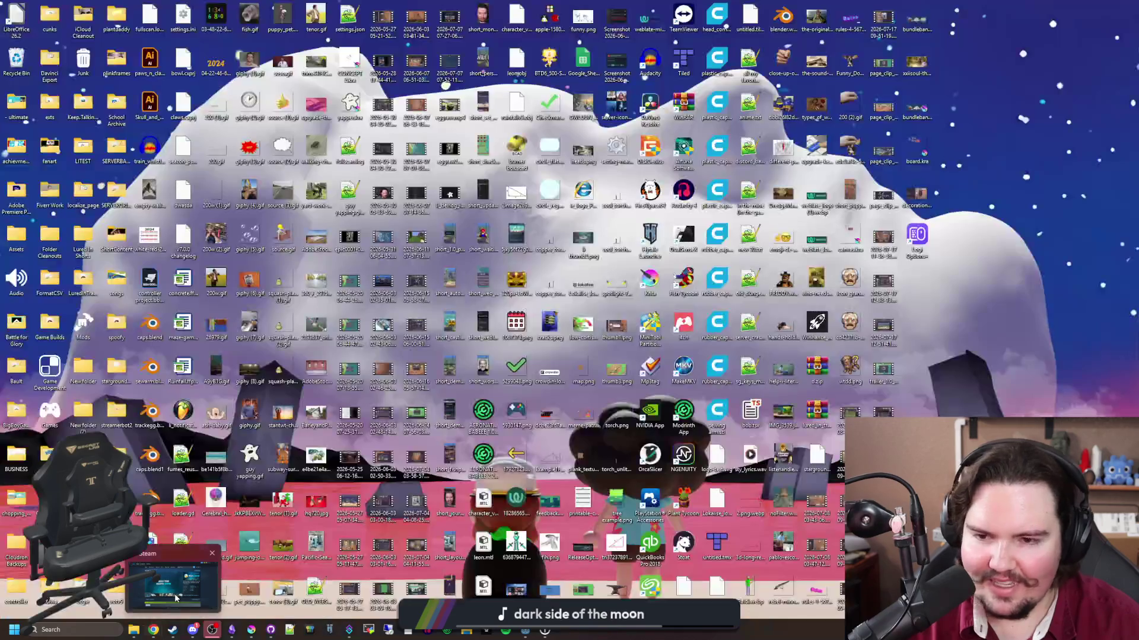
Search the Steam library for 'stat' and open the Stationeers store page.
click(178, 581)
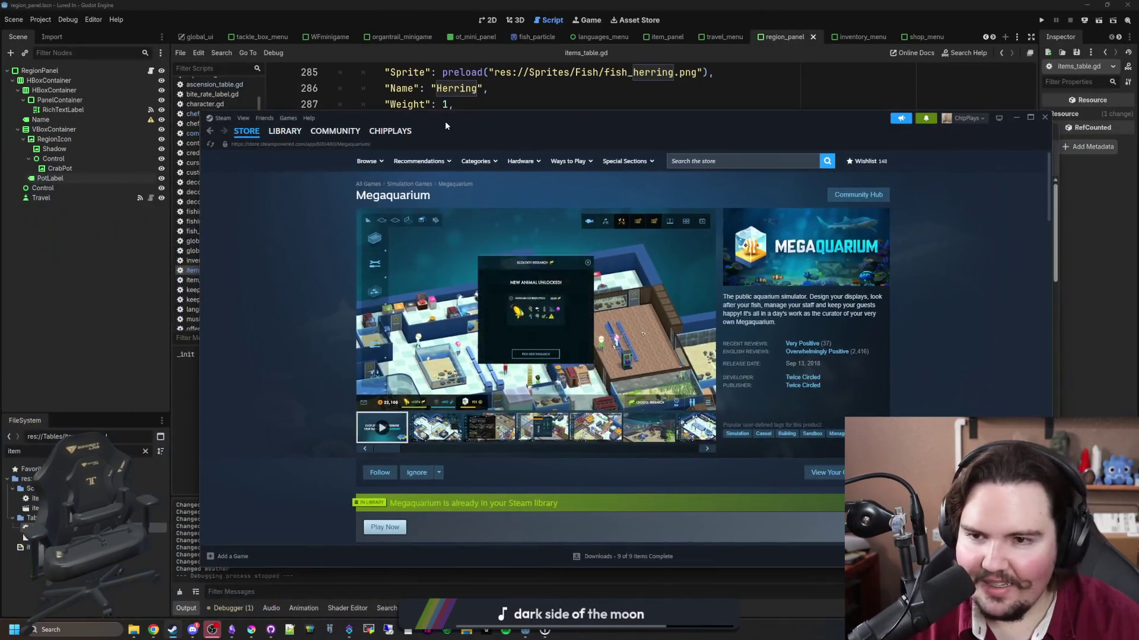
click(285, 131)
click(347, 191)
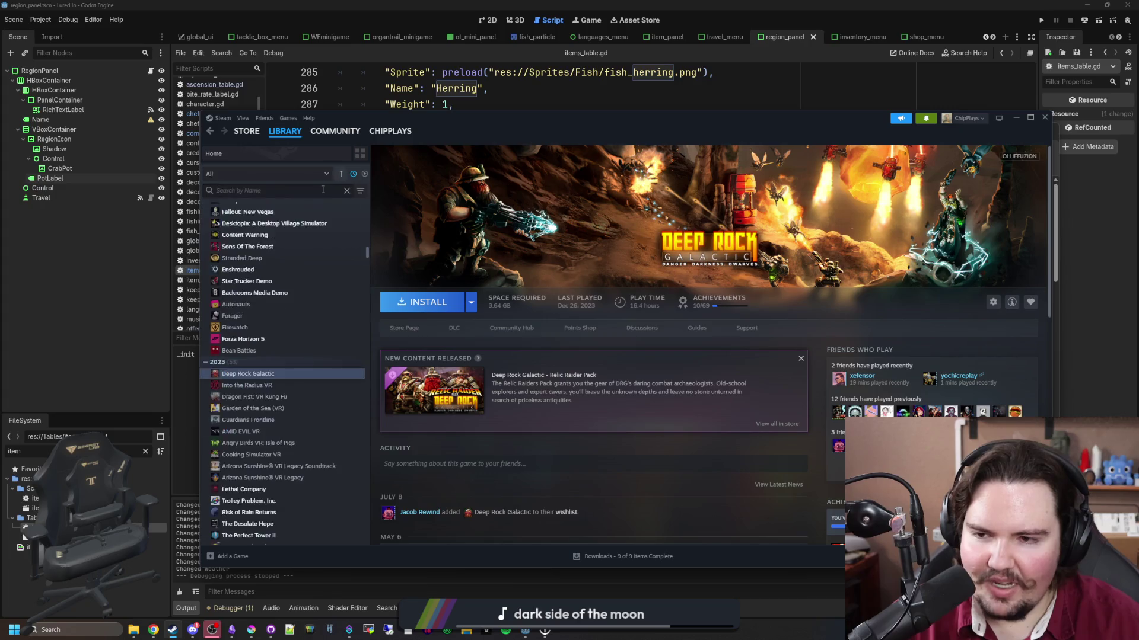
text(stat)
click(290, 220)
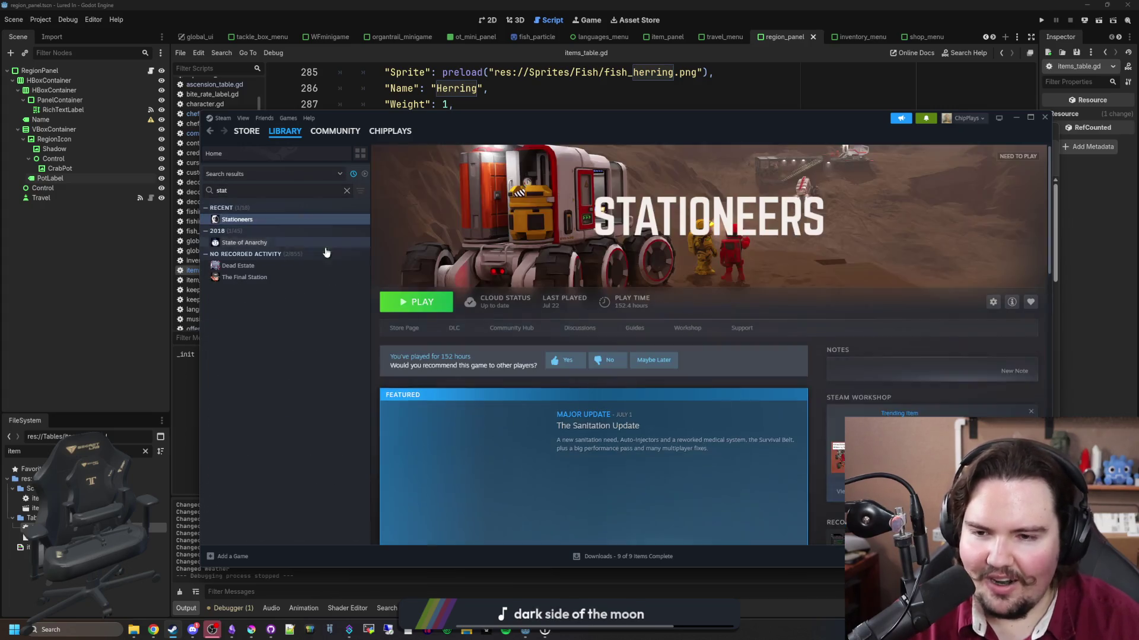
click(402, 330)
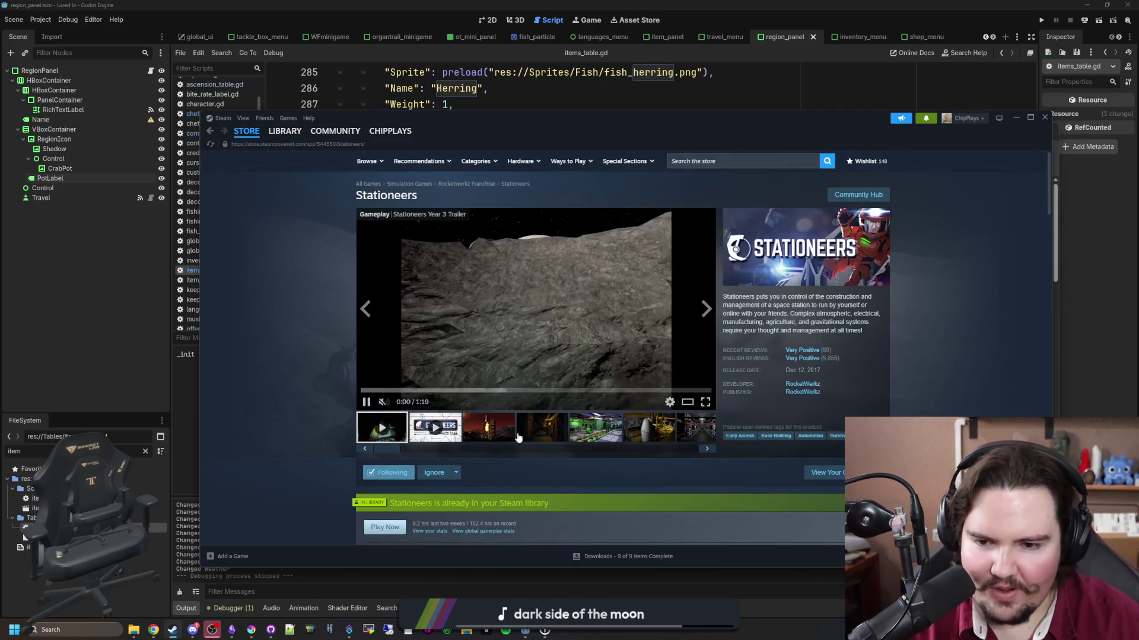
Browse through the Stationeers screenshots, then minimize Steam.
click(610, 427)
click(665, 433)
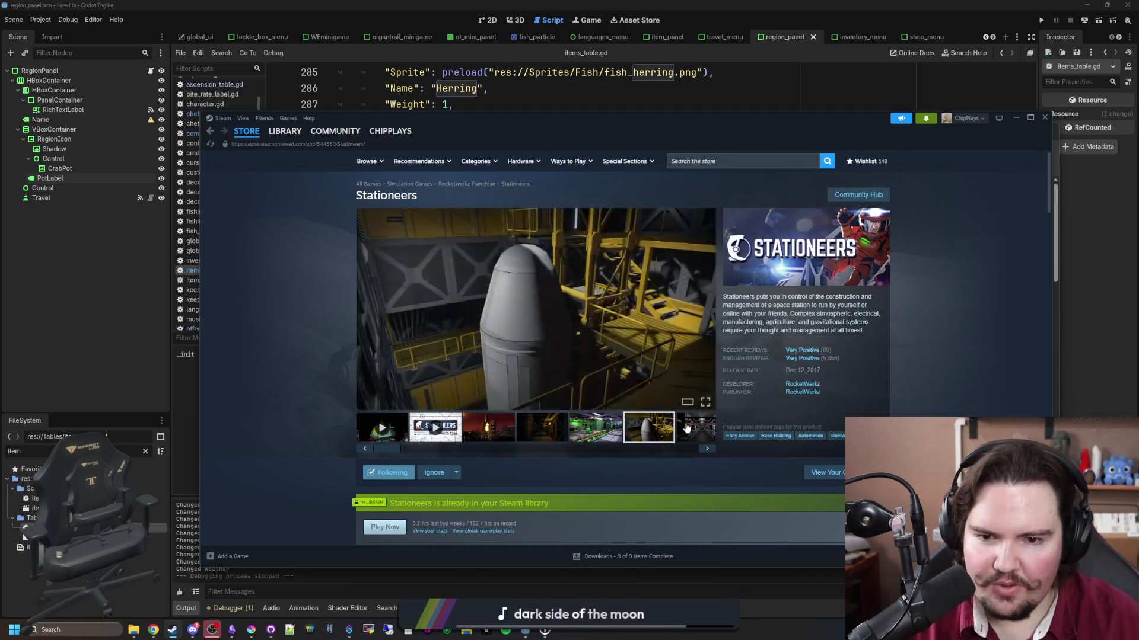
click(688, 430)
click(705, 315)
click(705, 315)
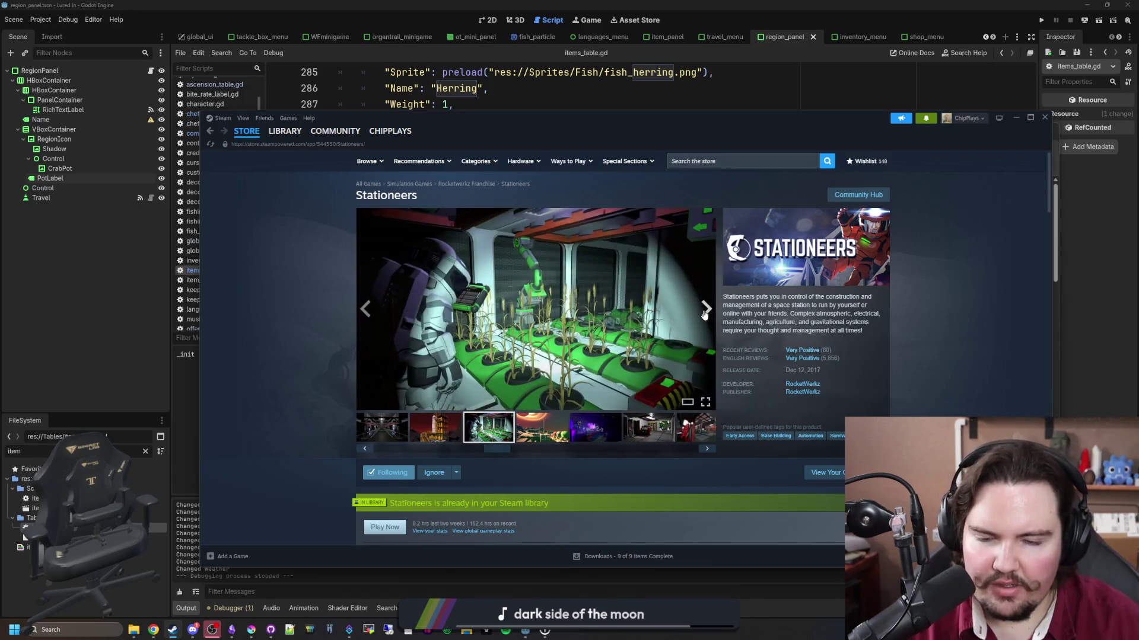
click(704, 315)
click(705, 315)
click(1016, 118)
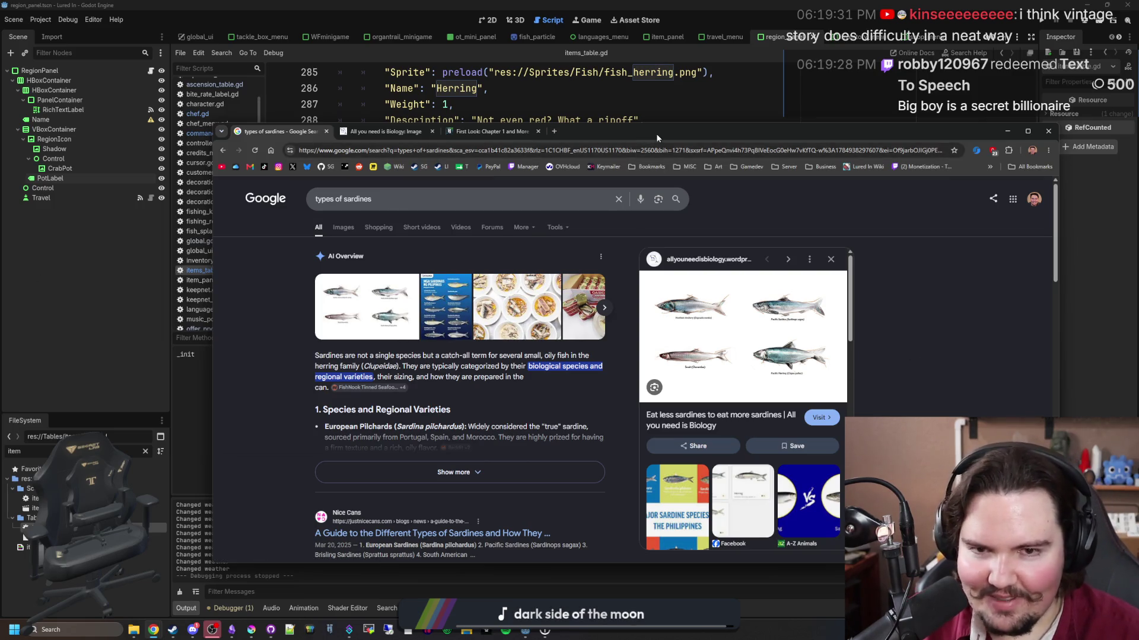
Return to the Godot script editor and look over the sardine entry's key, Regions, Rarity and Tier lines.
click(655, 117)
click(500, 265)
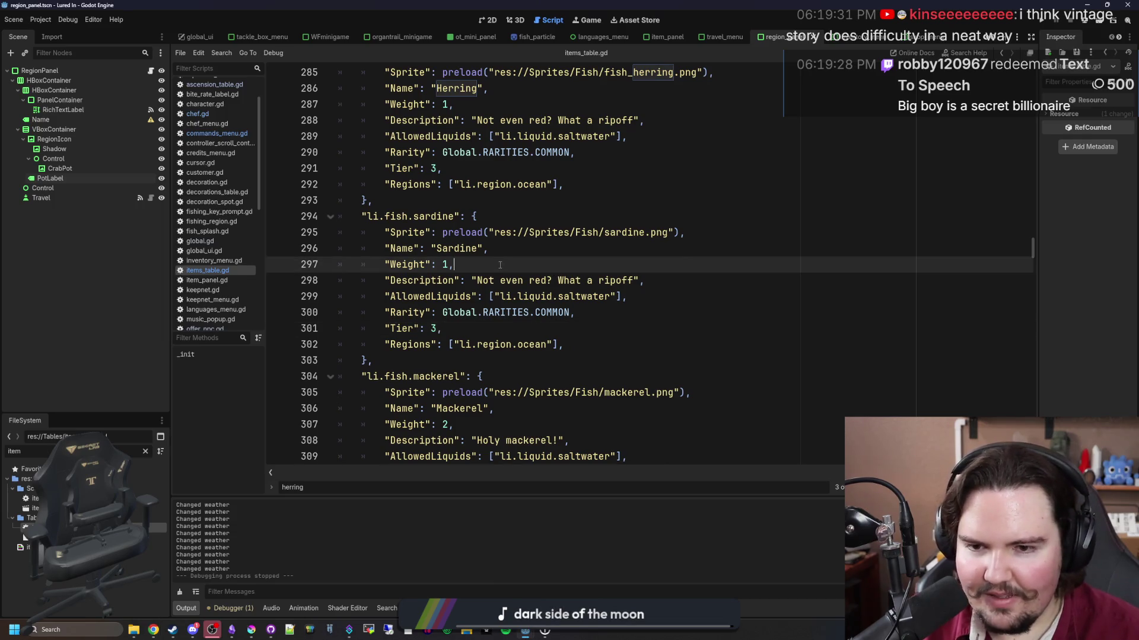
click(530, 211)
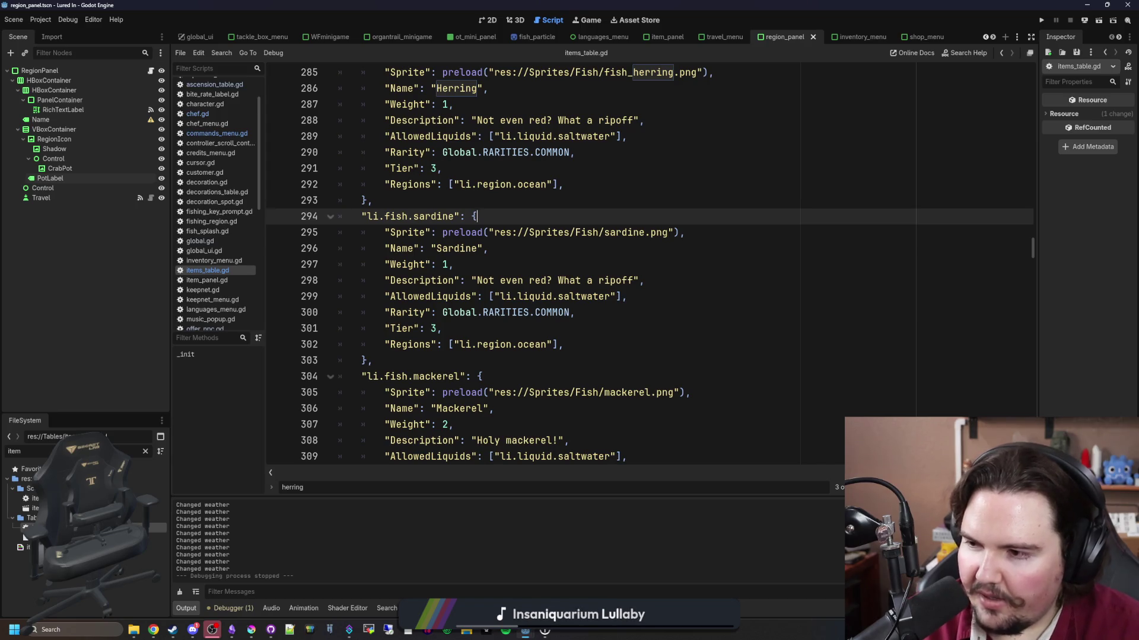
click(454, 363)
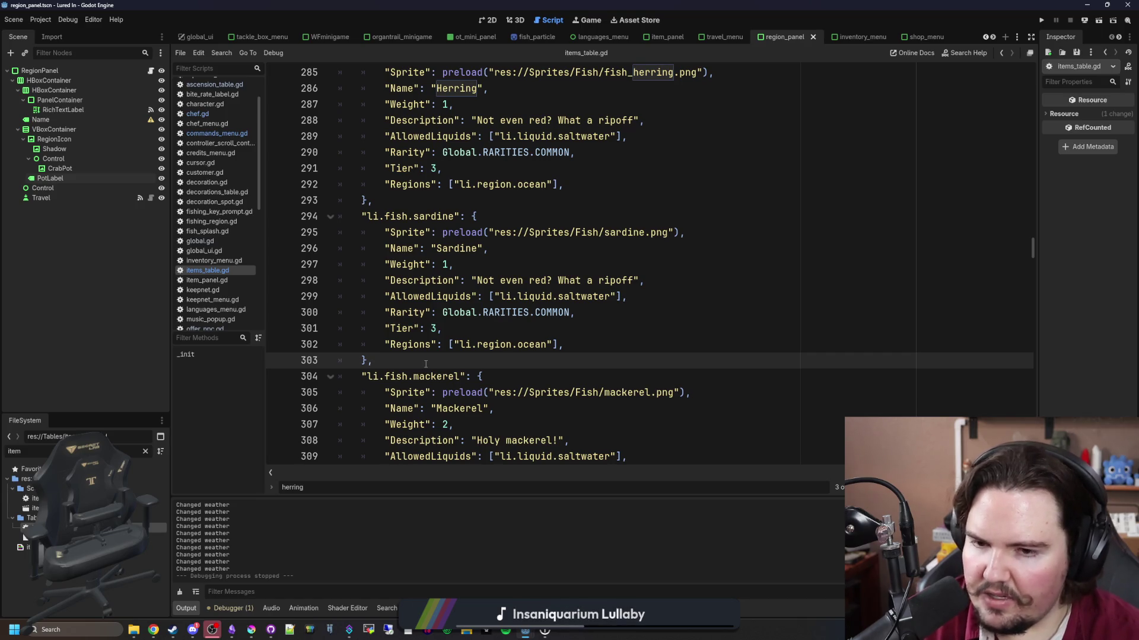
click(473, 344)
click(498, 313)
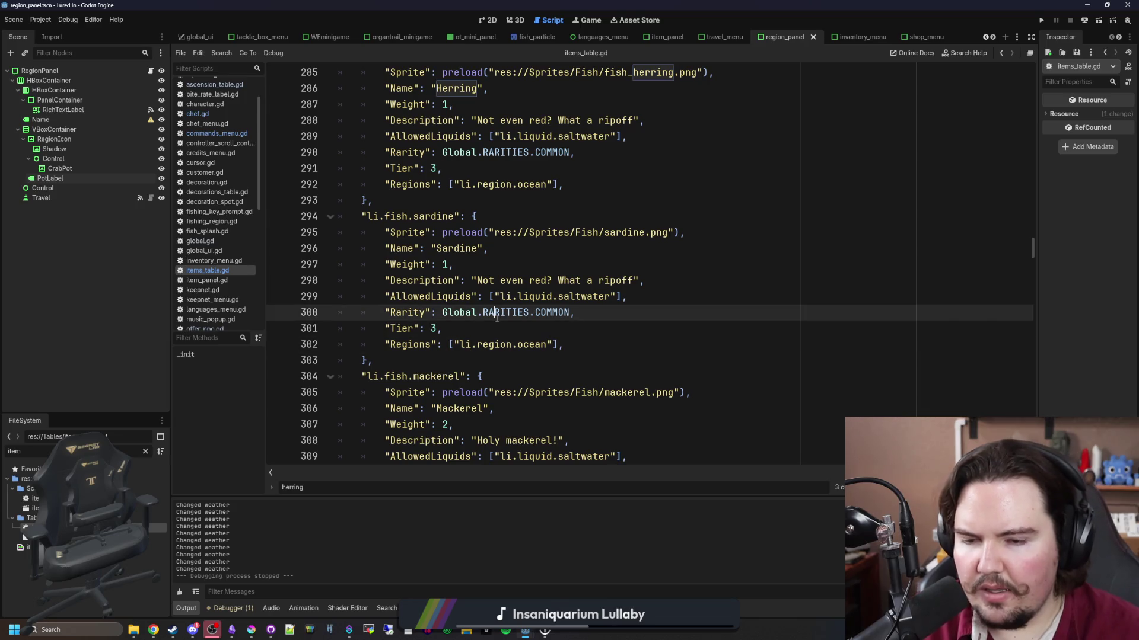
click(514, 328)
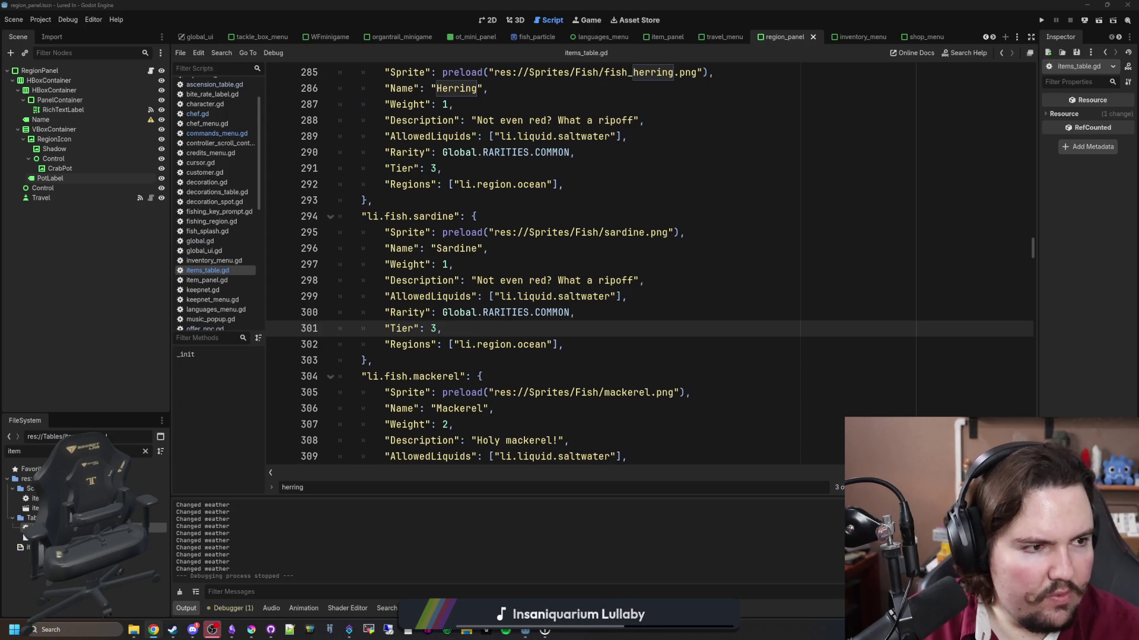
Open a new Chrome window, close its empty tab, and refocus the Godot script editor.
key(super+2)
drag(858, 201, 641, 174)
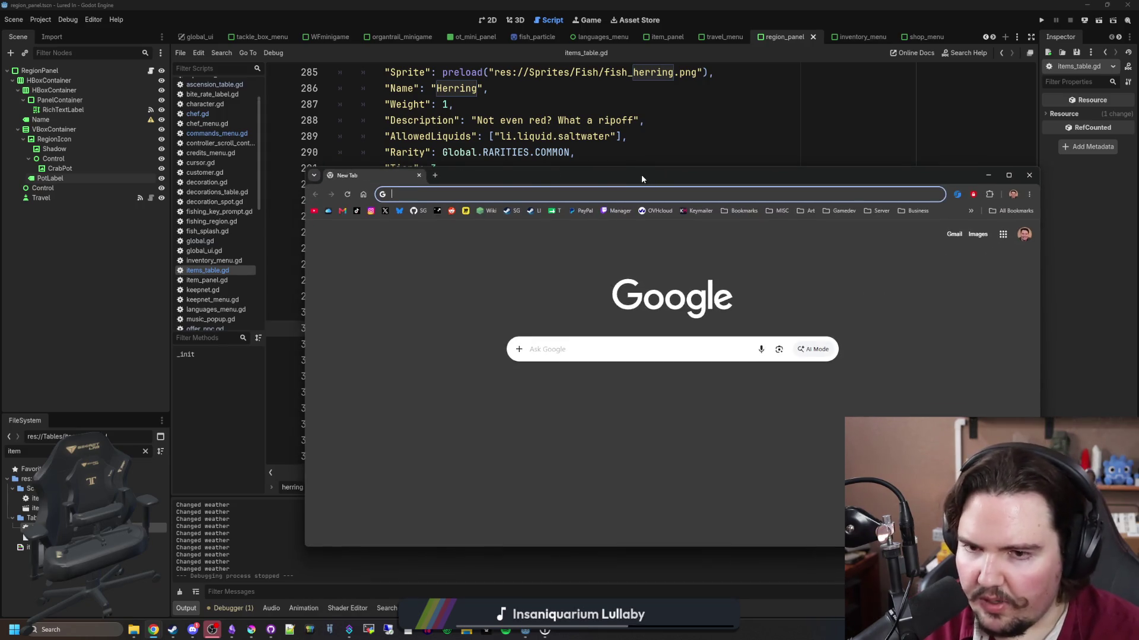
click(418, 176)
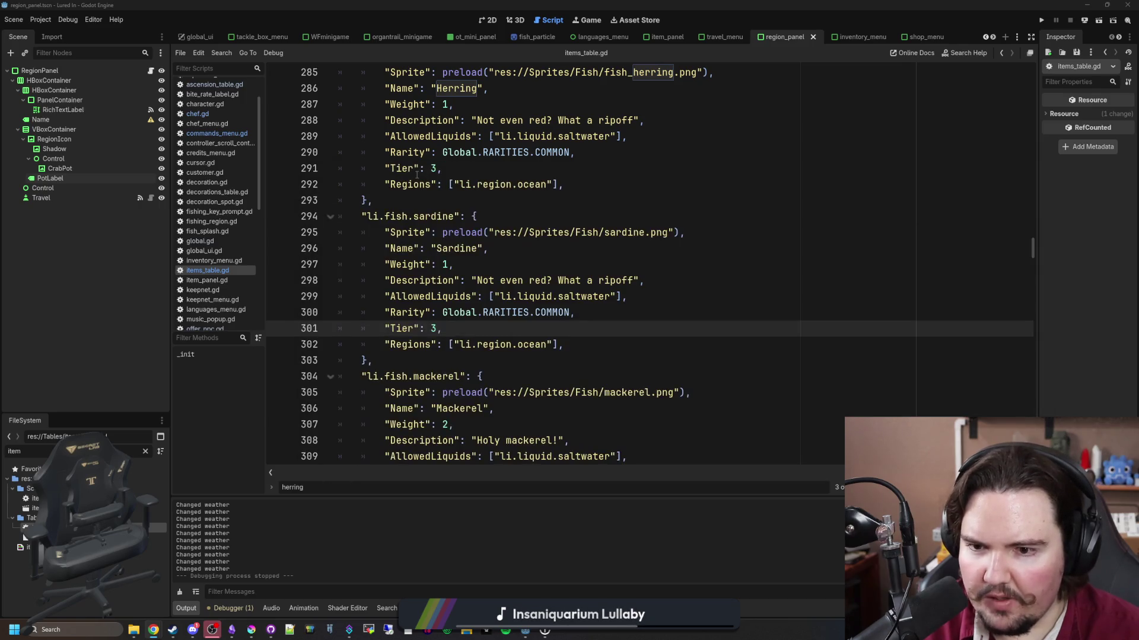
click(449, 328)
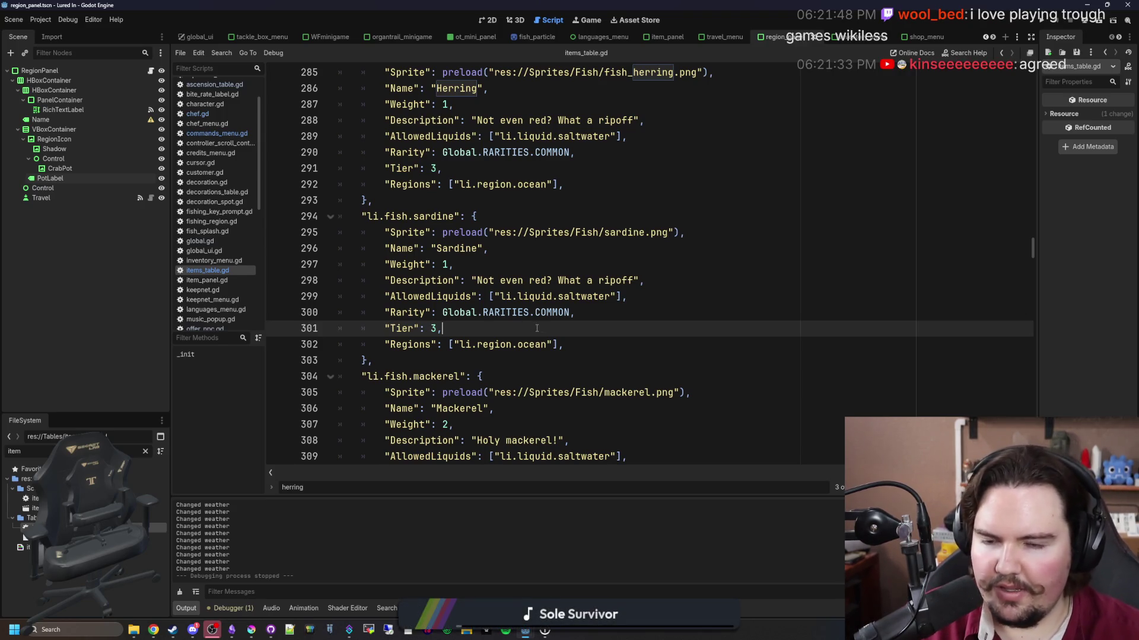
Select the Sardine's copied description text "Not even red? What a ripoff" on line 298.
click(587, 266)
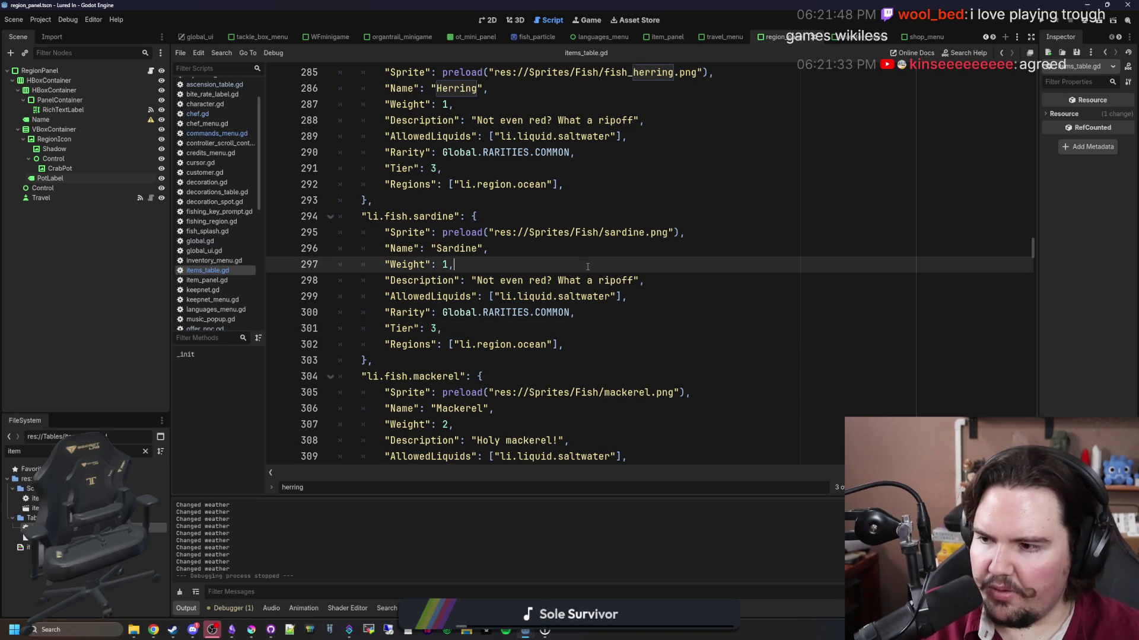
drag(633, 281, 477, 280)
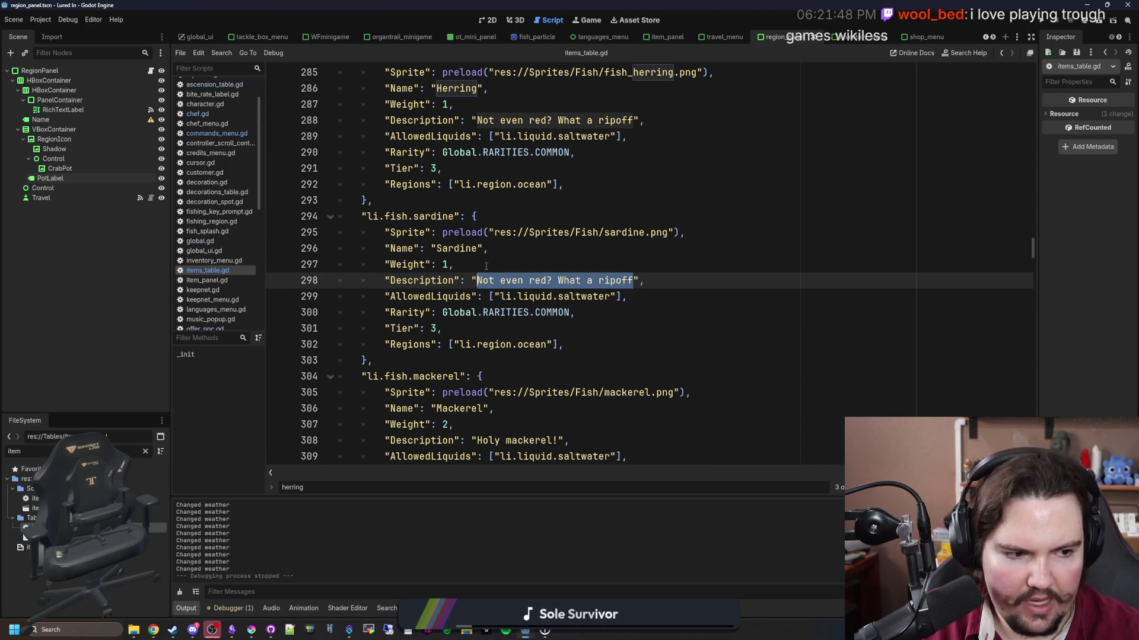
Delete the selected herring description, leaving empty quotes in the Sardine's Description.
key(BackSpace)
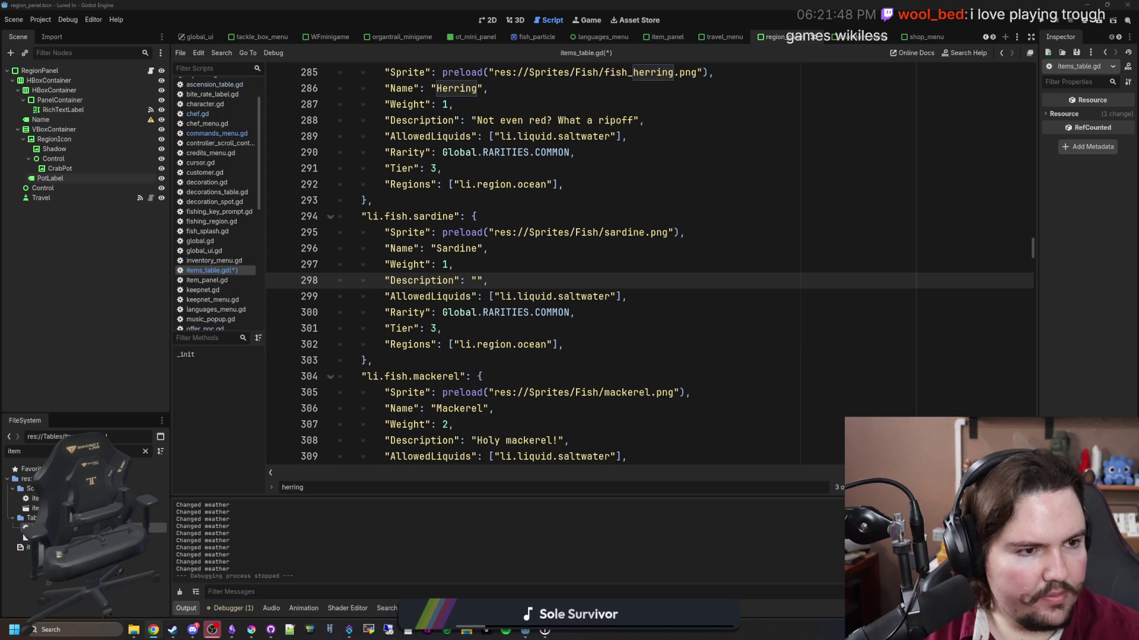
mouse_move(153, 630)
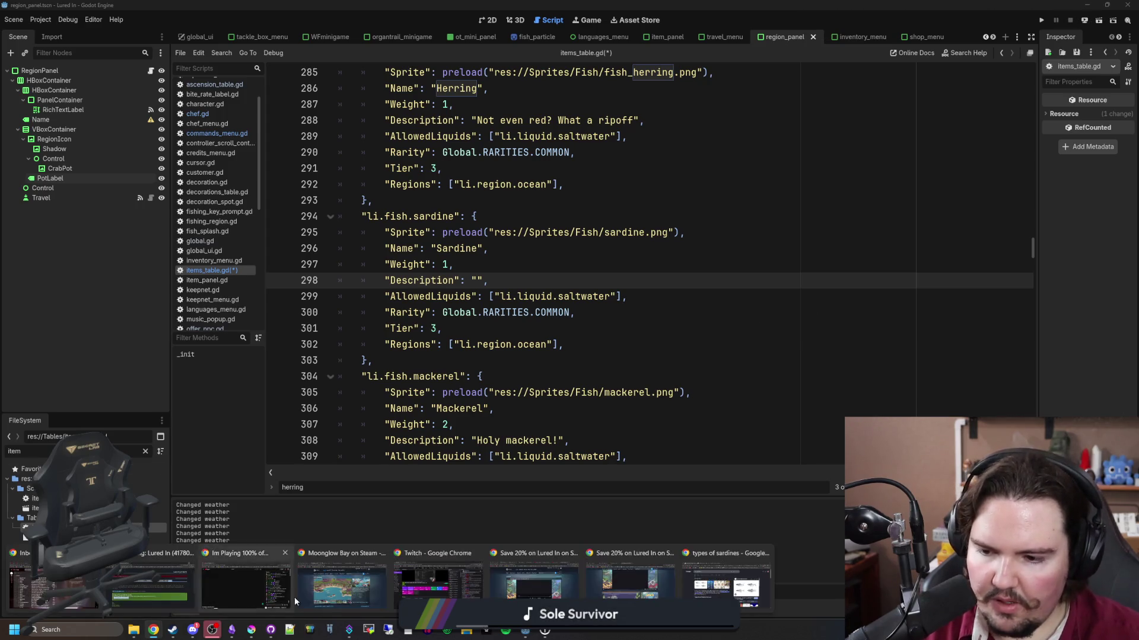
mouse_move(701, 574)
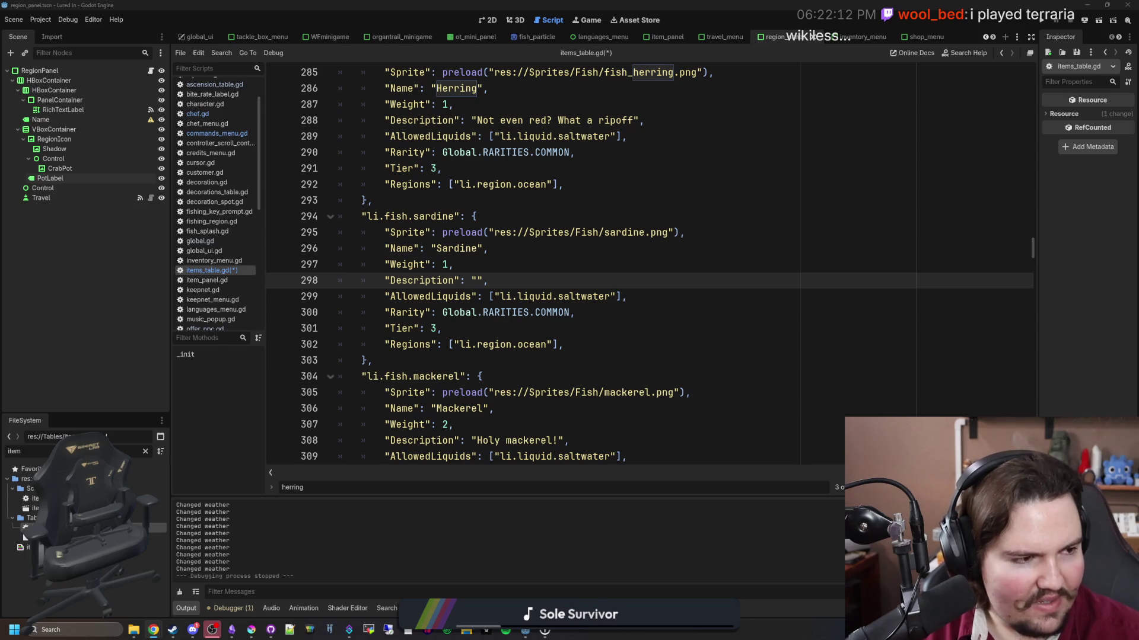
click(699, 253)
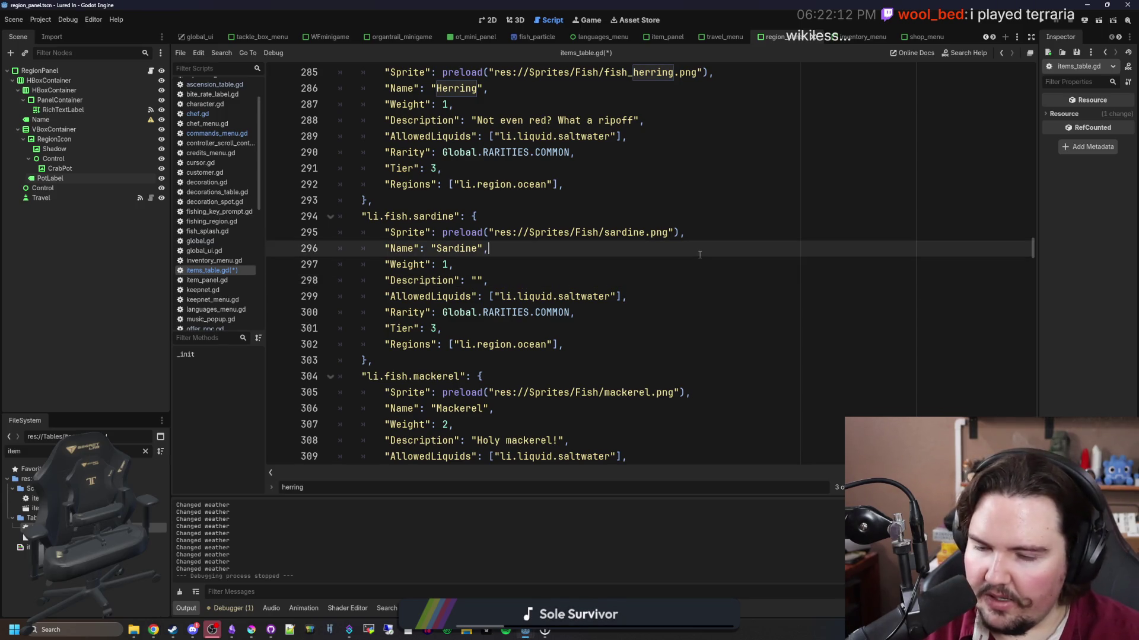
click(474, 280)
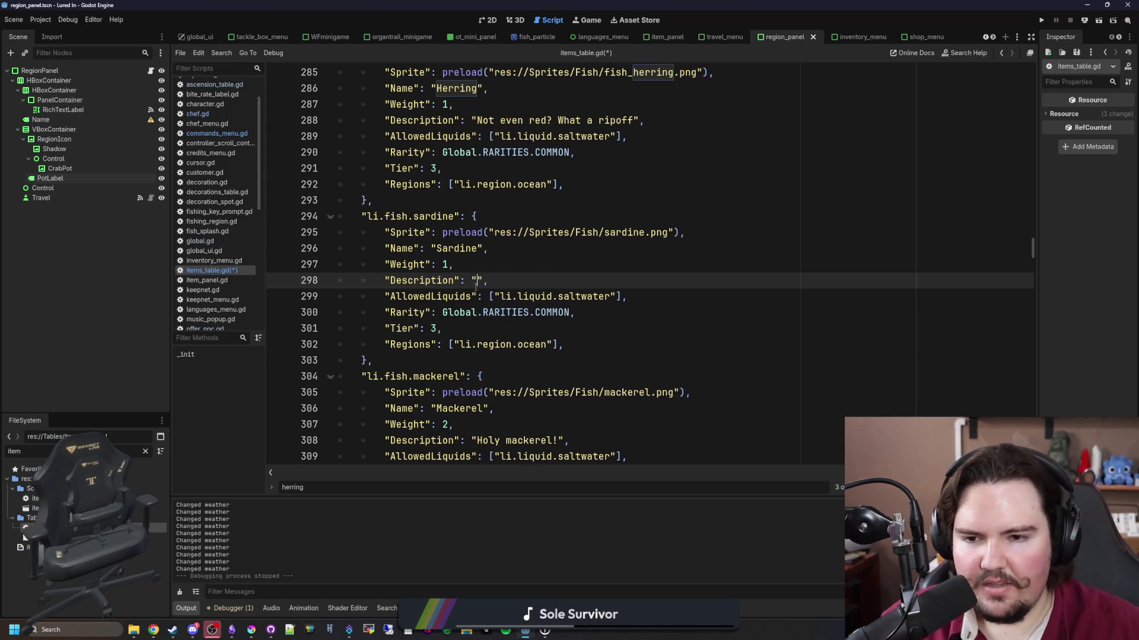
click(540, 266)
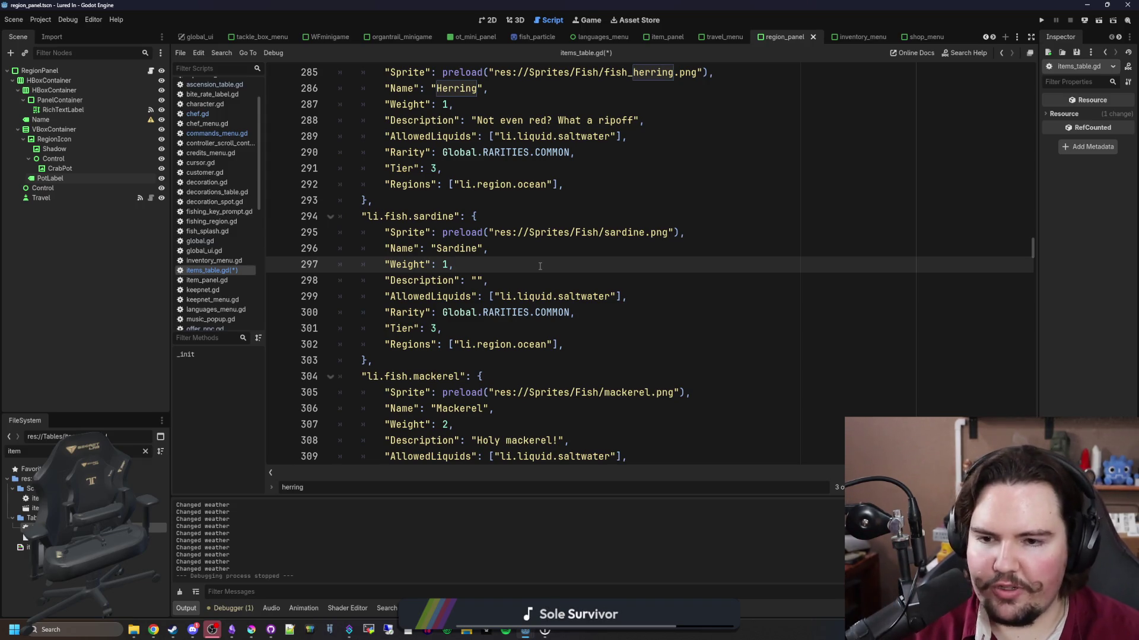
click(479, 281)
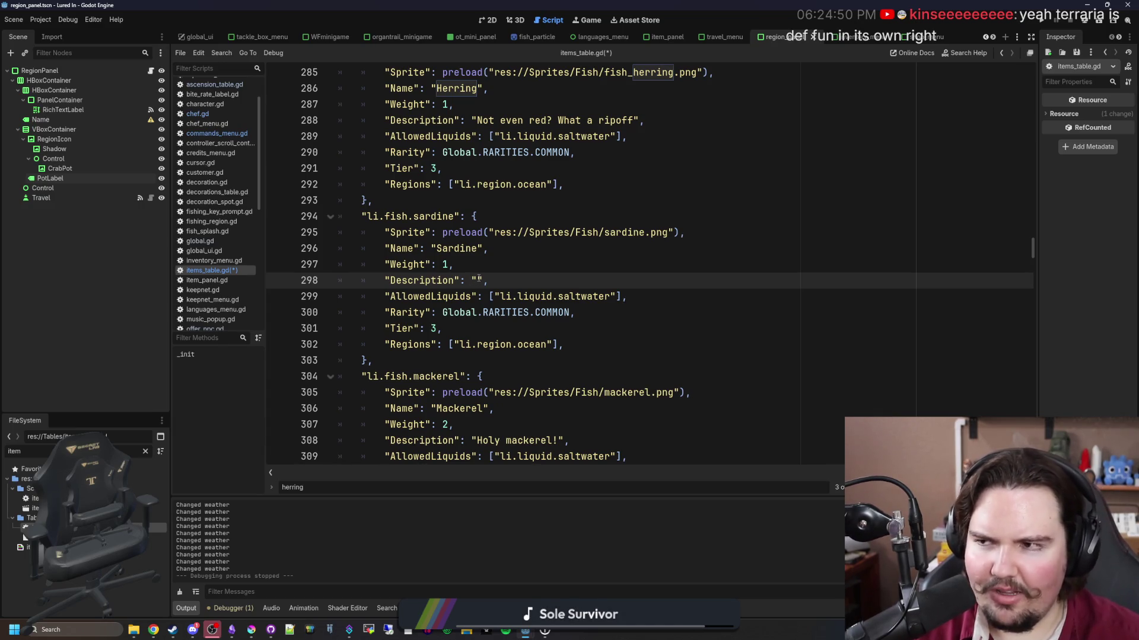
key(super+2)
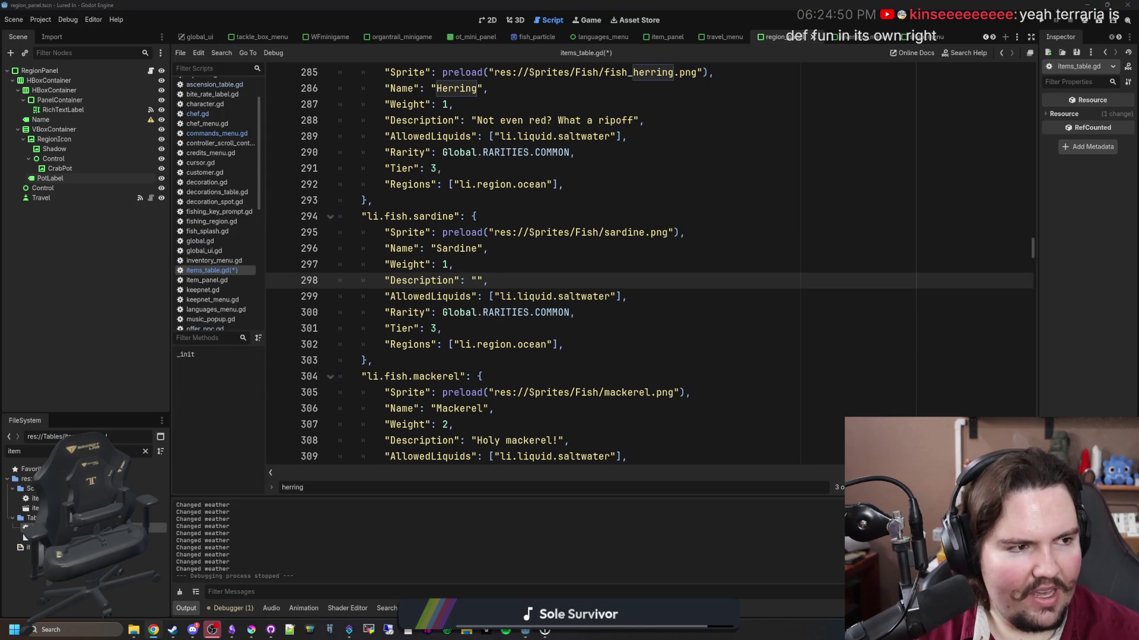
text(terraria summon wall of flesh)
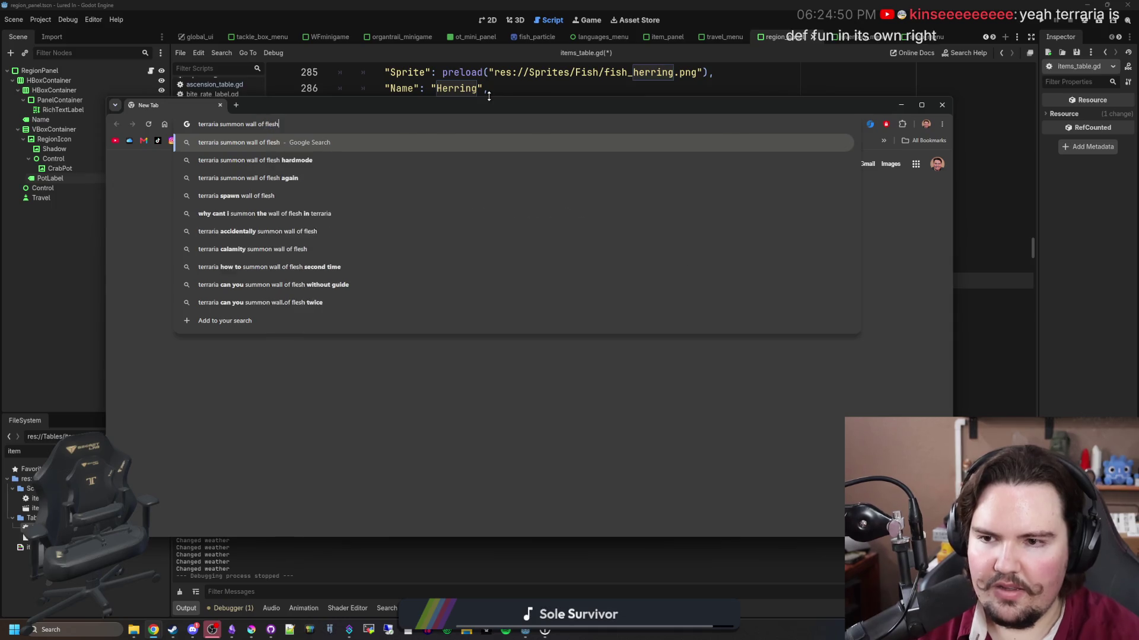
key(Return)
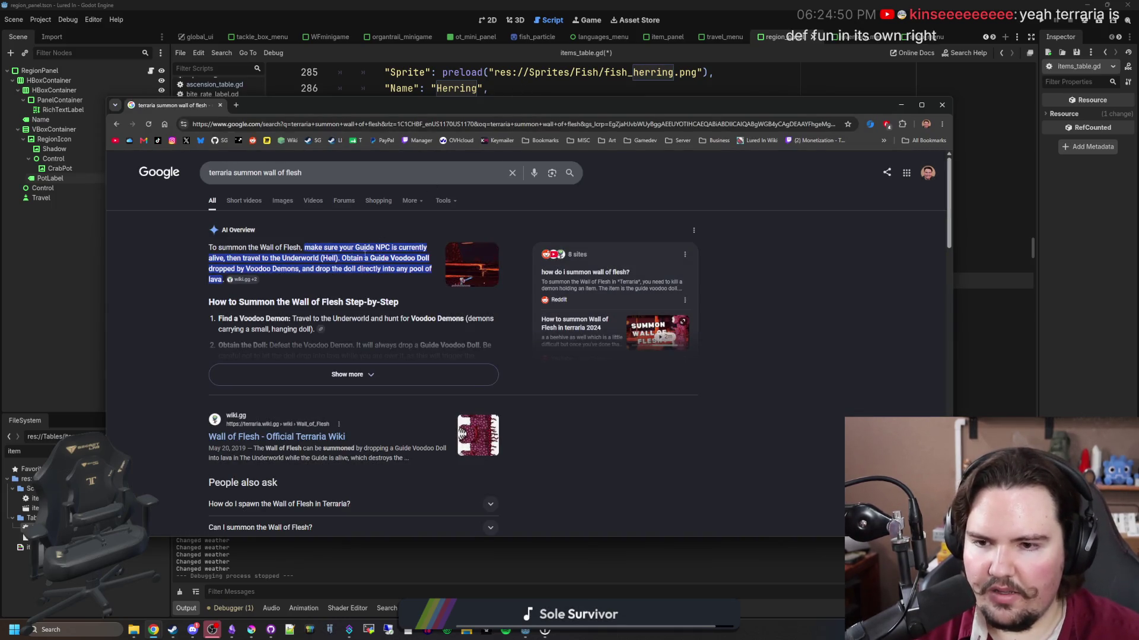
key(alt+Tab)
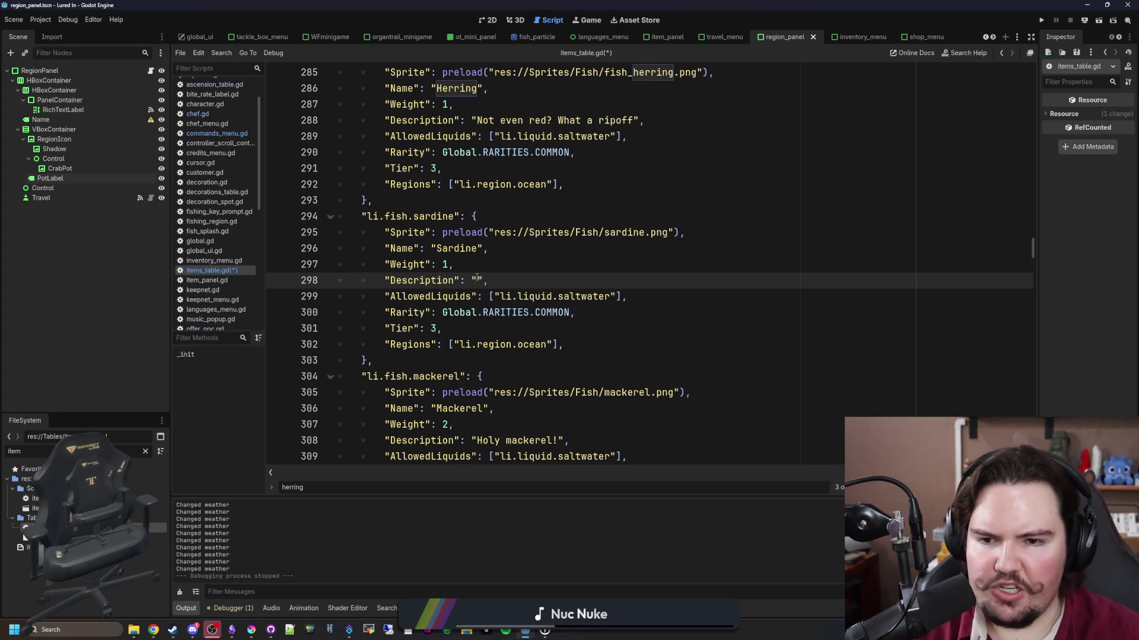
Place the caret between the sardine entry's empty Description quotes.
click(484, 271)
click(476, 277)
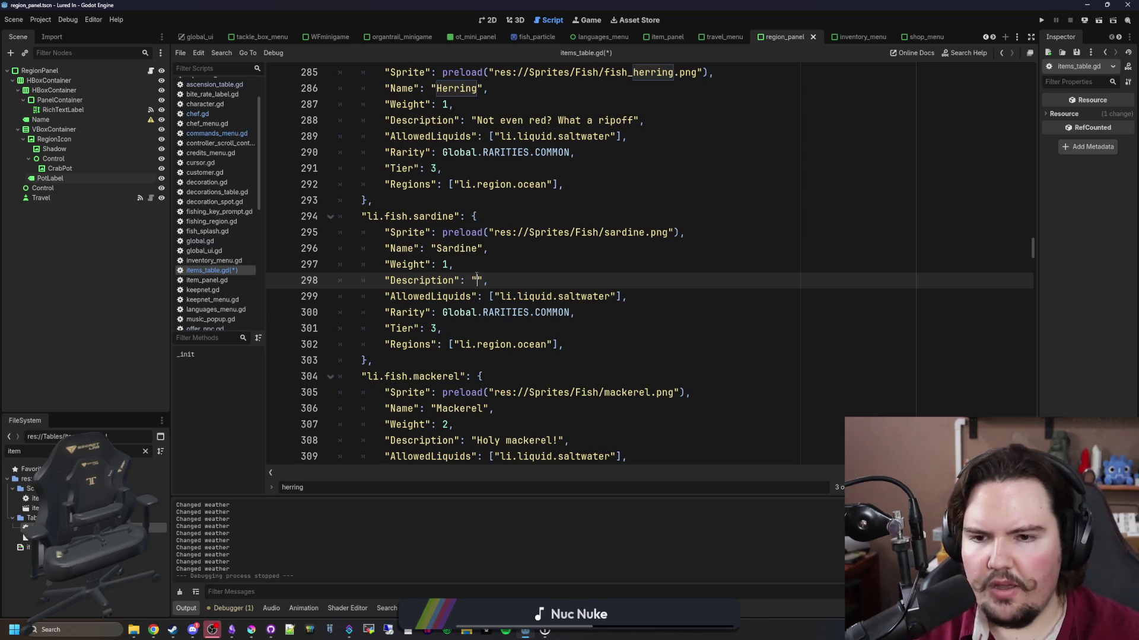
click(487, 256)
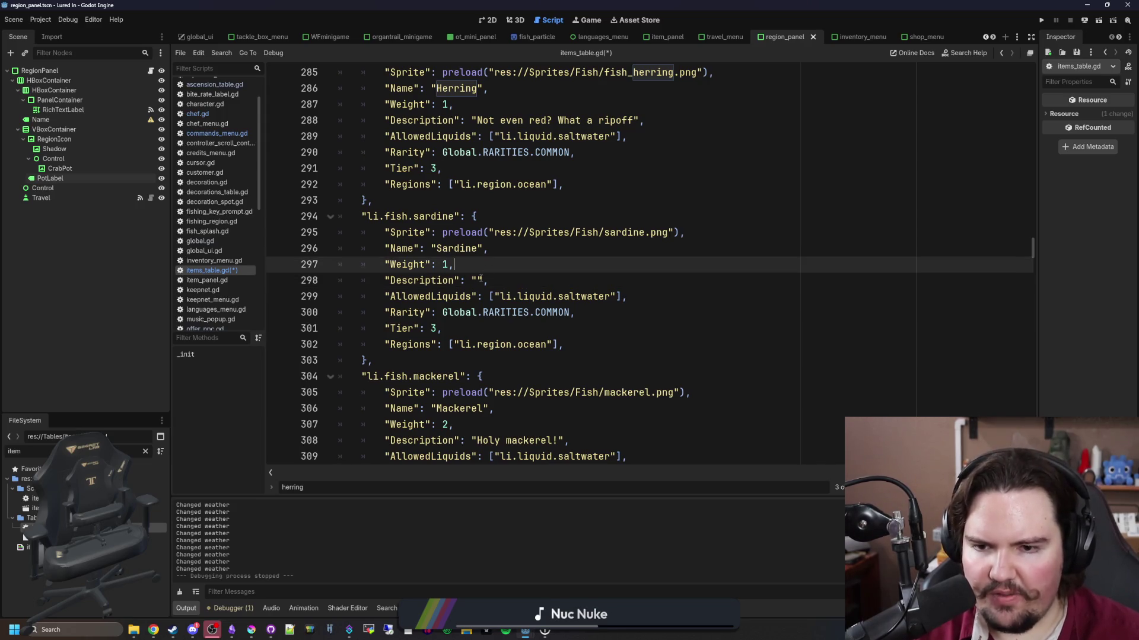
click(478, 279)
click(478, 270)
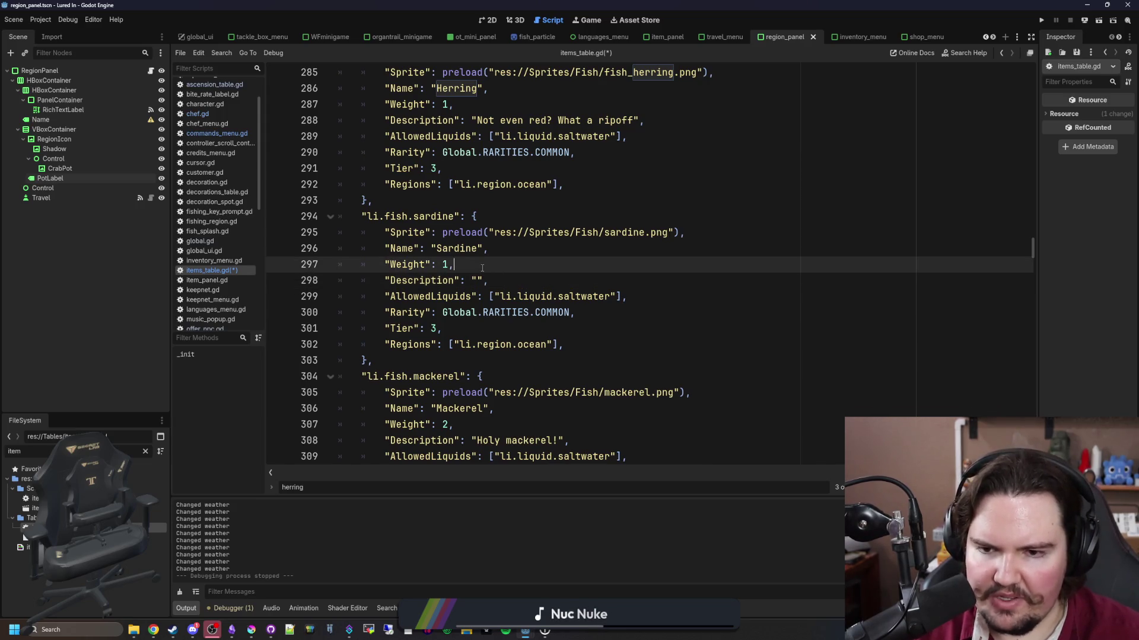
click(477, 275)
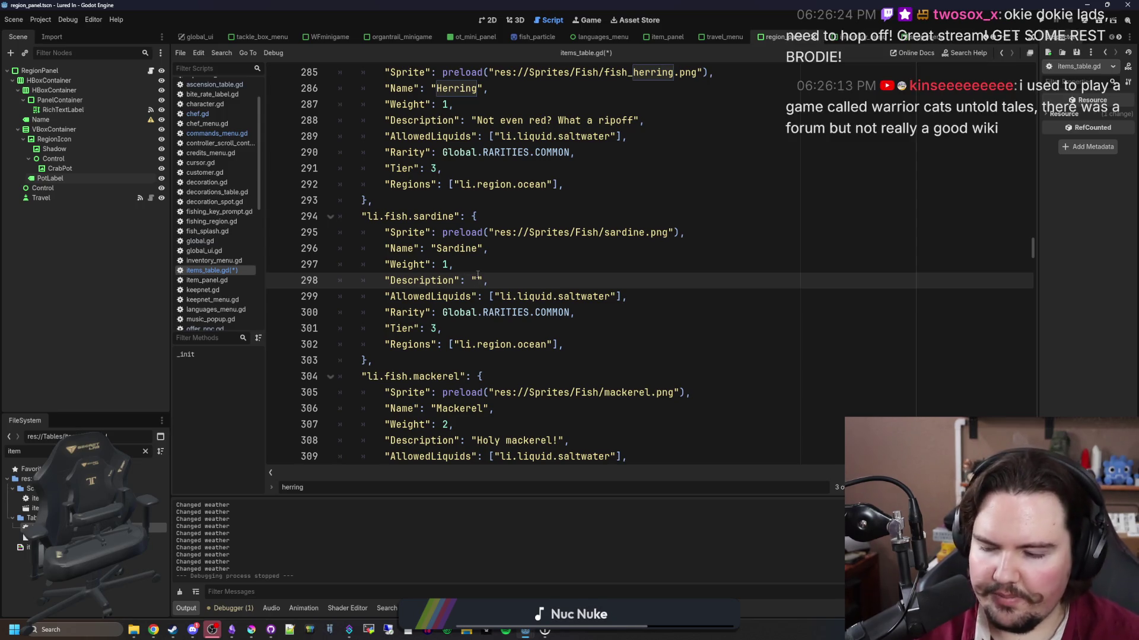
mouse_move(593, 233)
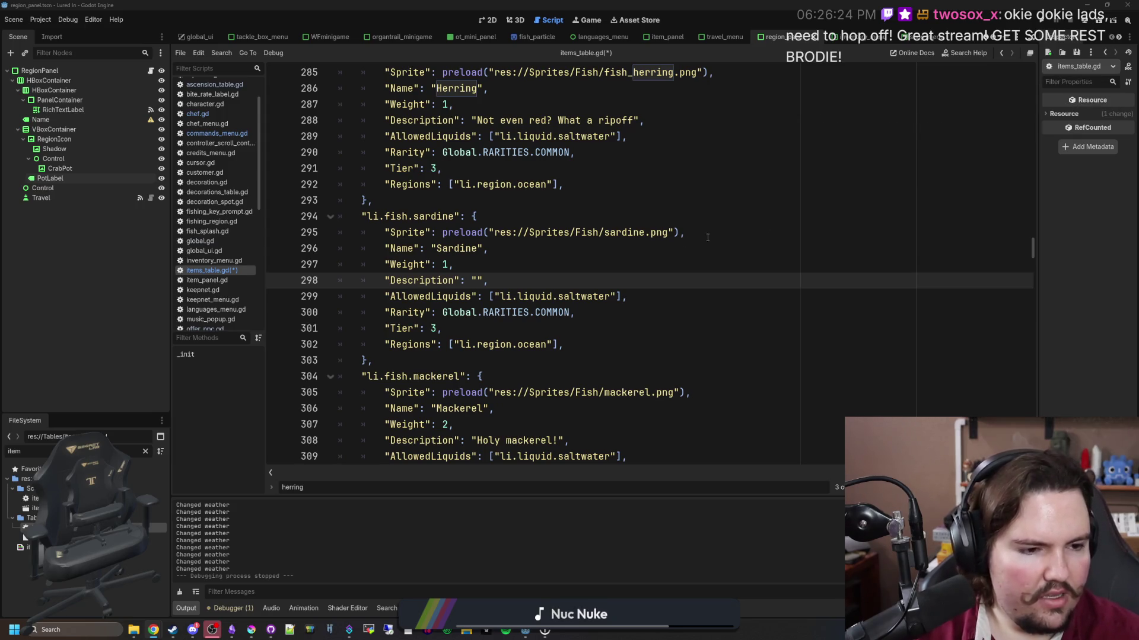
click(478, 278)
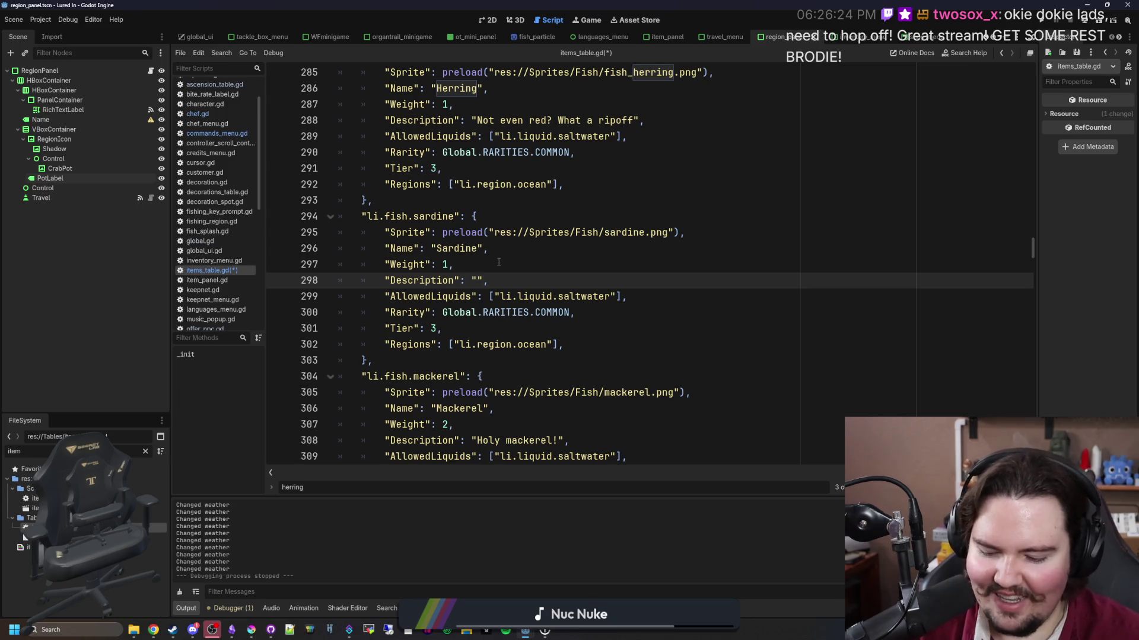
Enter 'Goes great on pizza' as the sardine's description and save items_table.gd.
text(Goes great on pizzax)
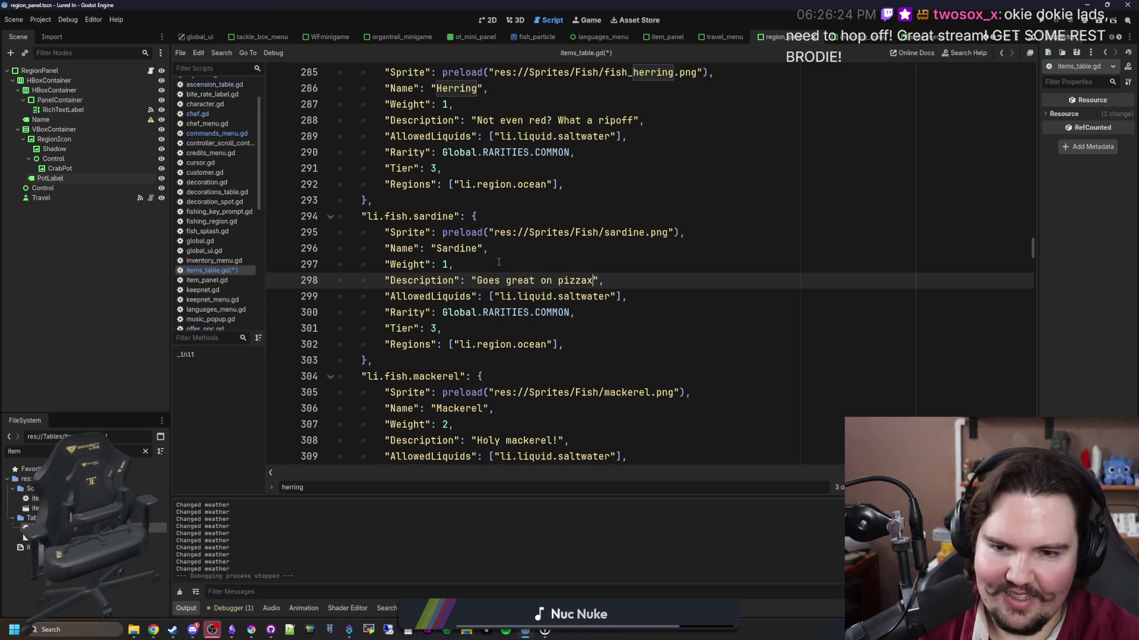
key(BackSpace)
click(511, 251)
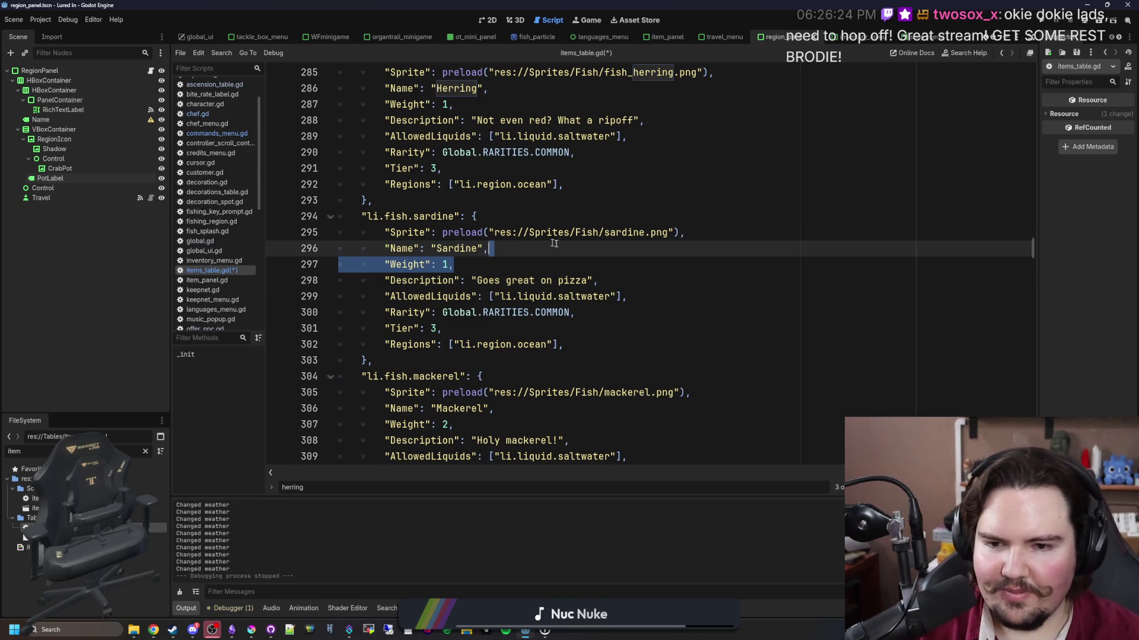
key(ctrl+s)
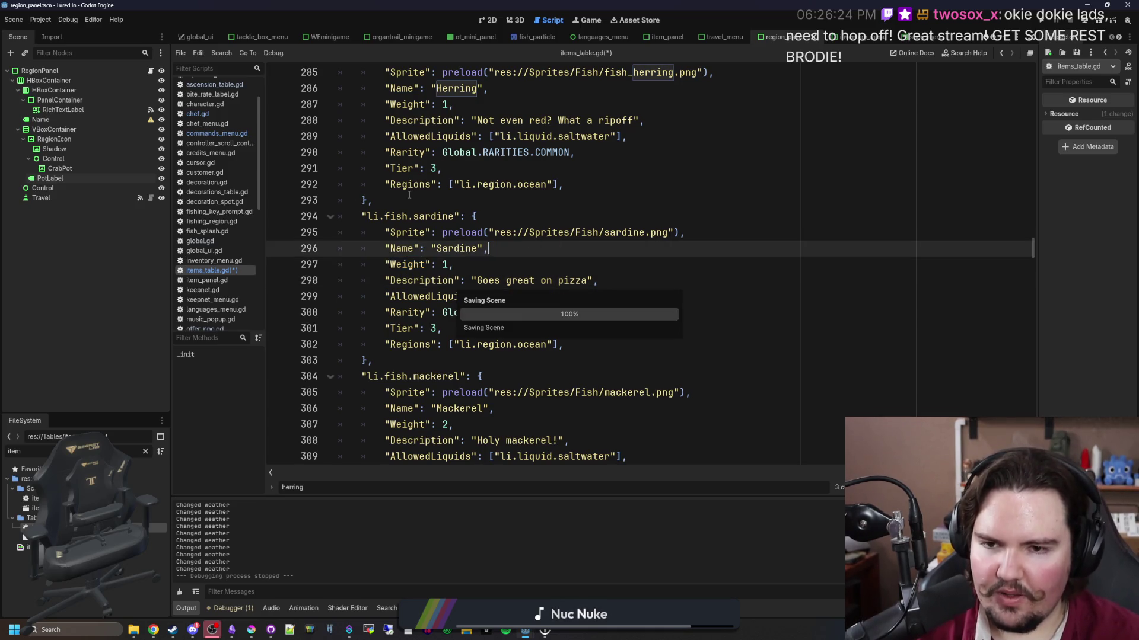
click(409, 194)
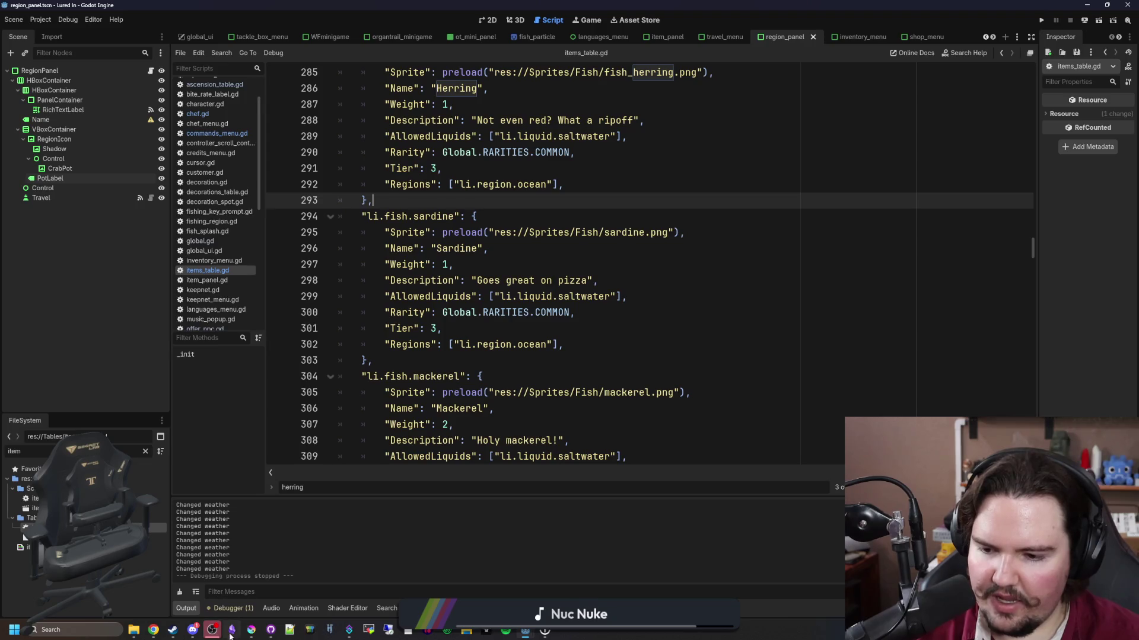
Bring the Lured In note forward and start a new Additions bullet reading 'Added the cardinal'.
click(232, 630)
scroll(496, 413, down, 5)
scroll(496, 414, up, 10)
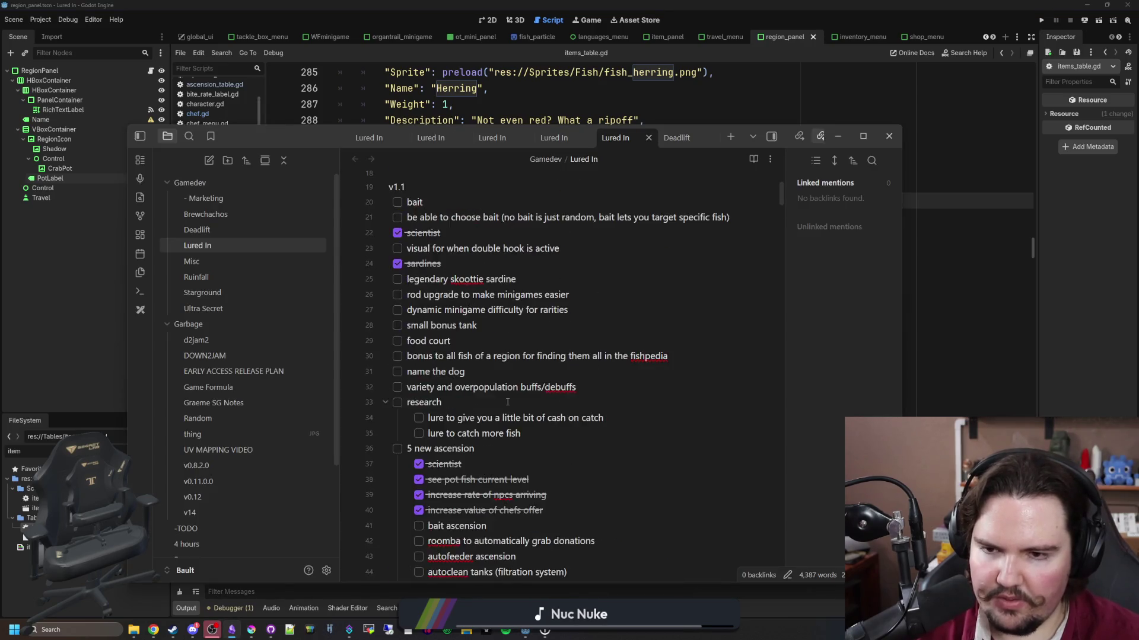
scroll(508, 403, down, 5)
scroll(508, 403, down, 10)
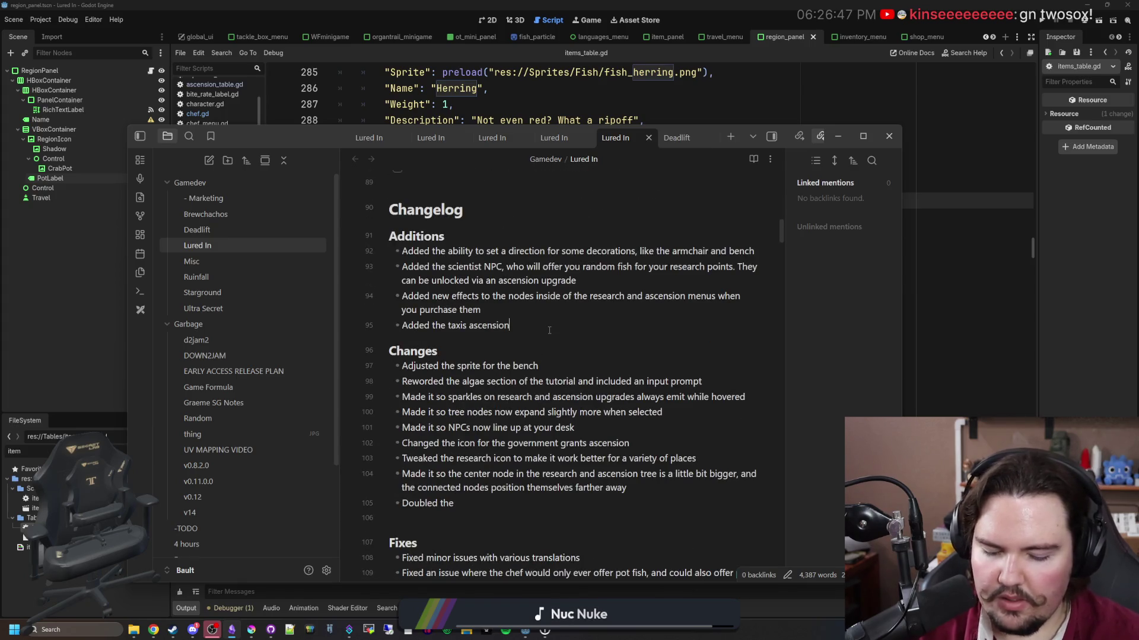
key(Return)
text(Added the )
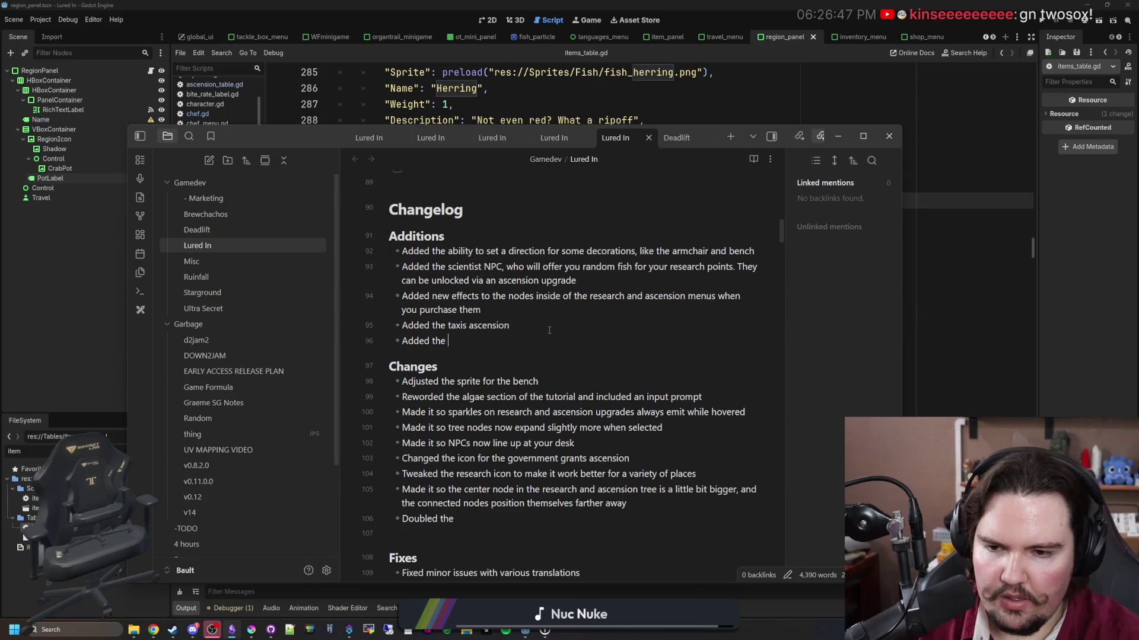
text(cardinal)
Add the changelog line 'Added the pot sensors ascension'.
scroll(551, 314, up, 10)
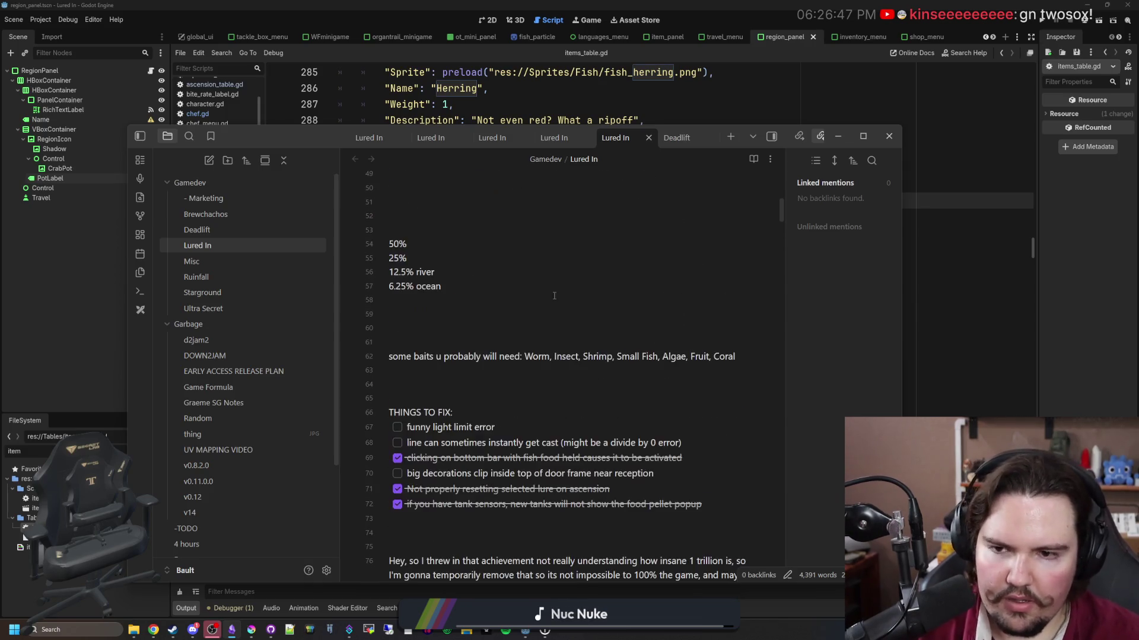
scroll(521, 379, up, 5)
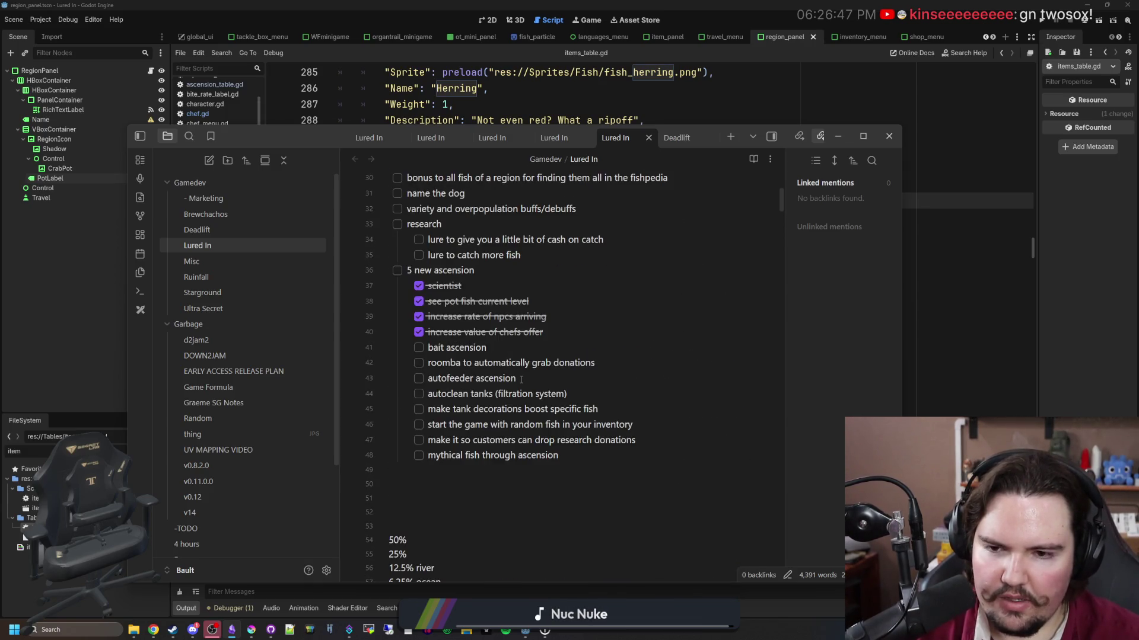
scroll(521, 379, down, 15)
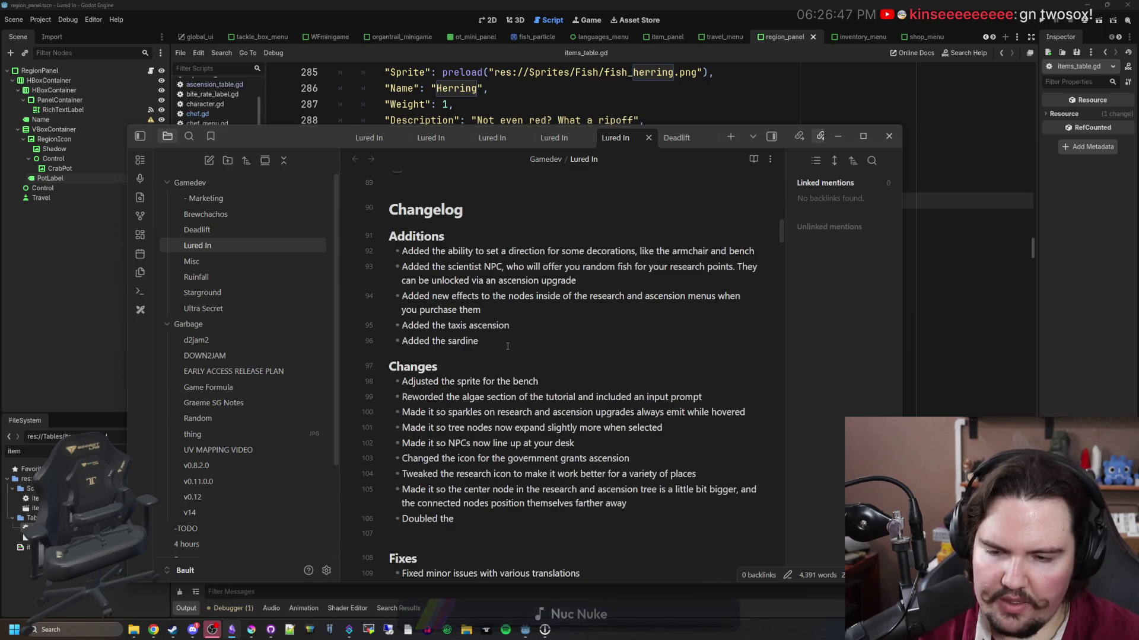
scroll(534, 327, up, 15)
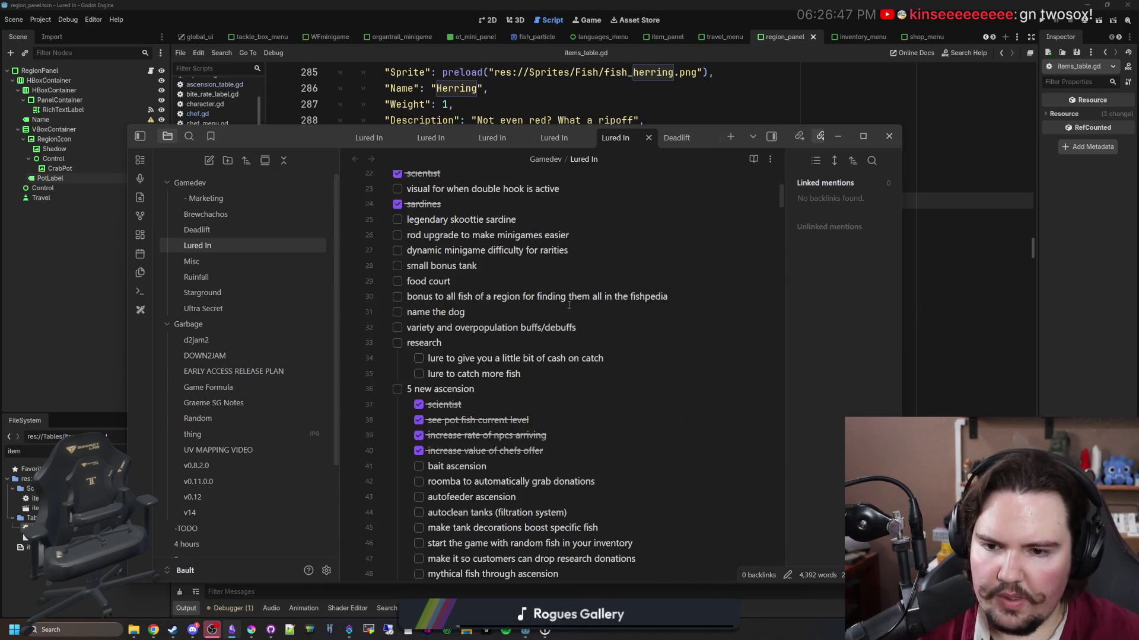
scroll(568, 305, down, 3)
text(A)
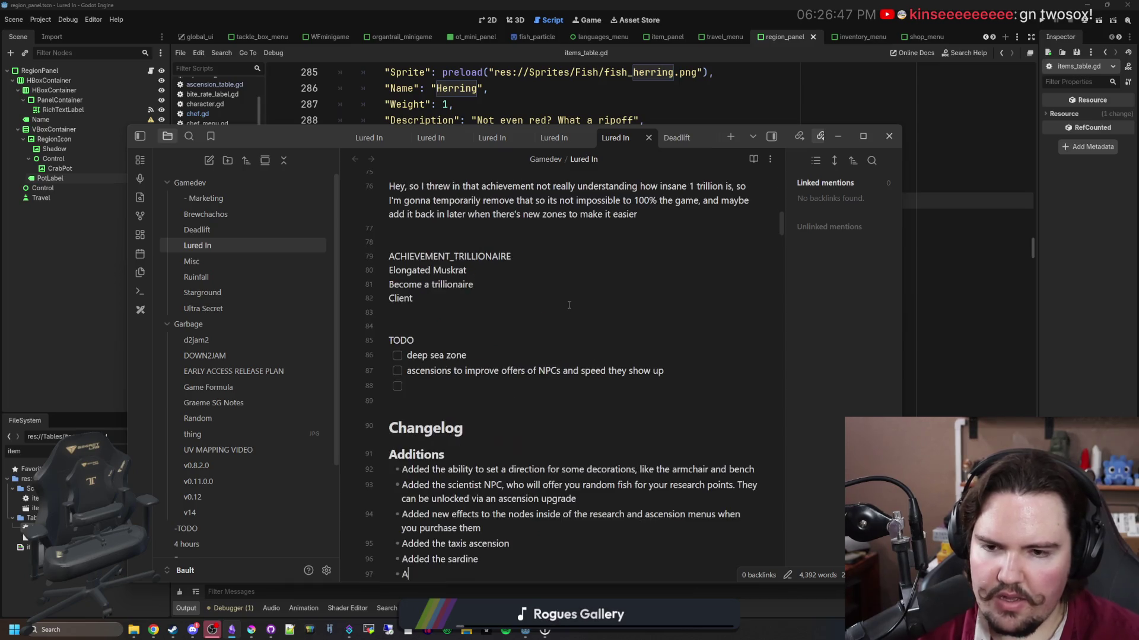
text(dded the pot sensors ascension)
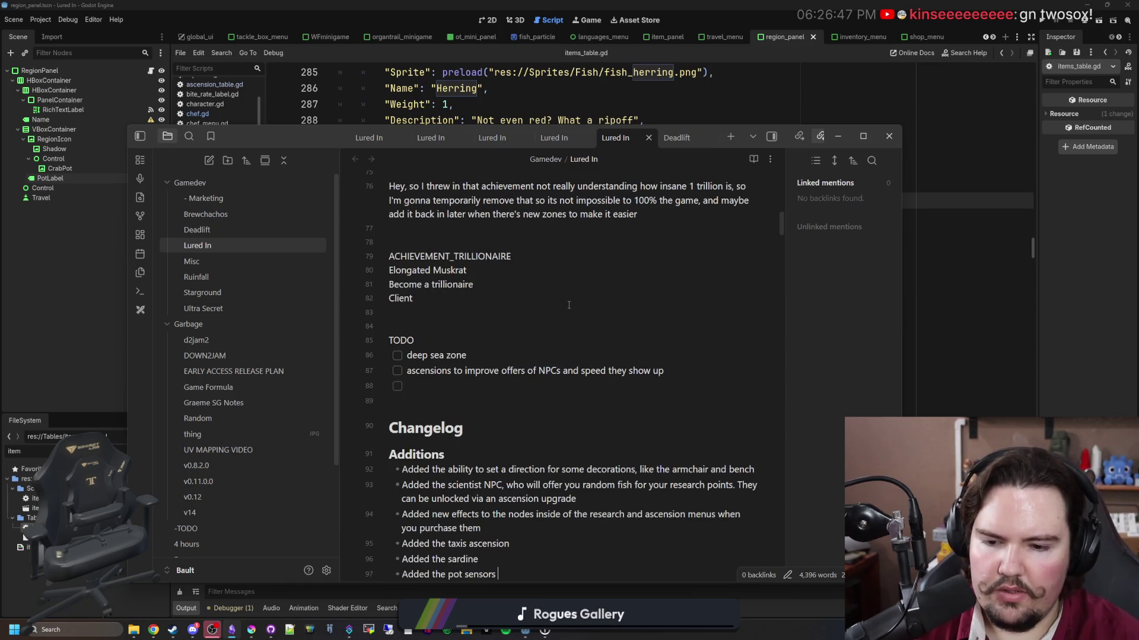
Add another bullet, 'Added the gourmet meals ascension'.
key(Return)
text(Added)
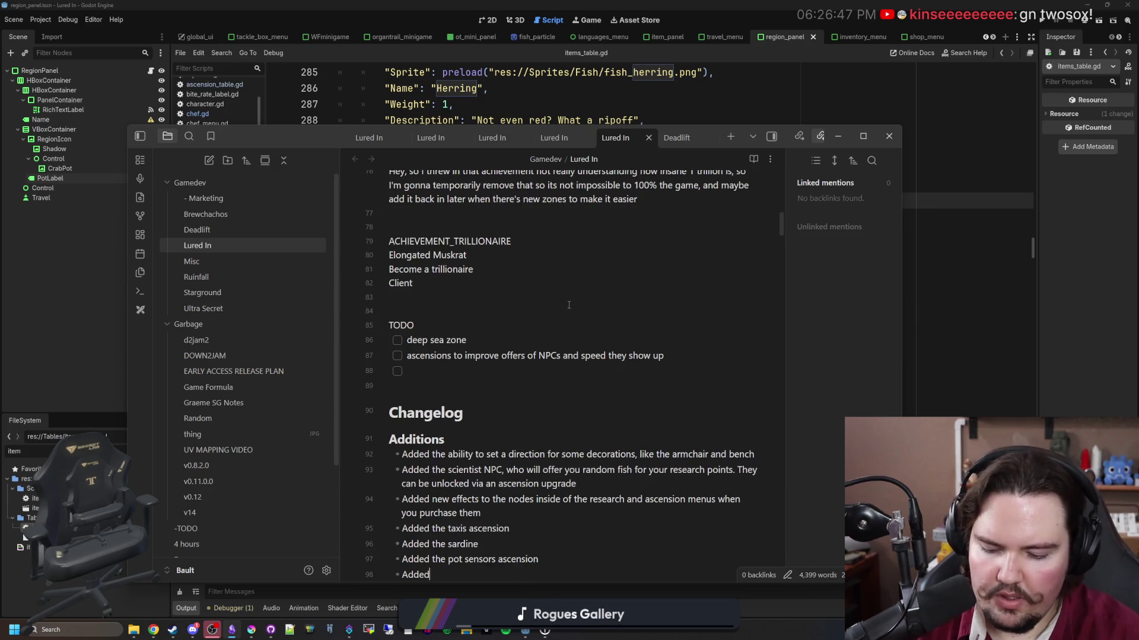
text( the taxis)
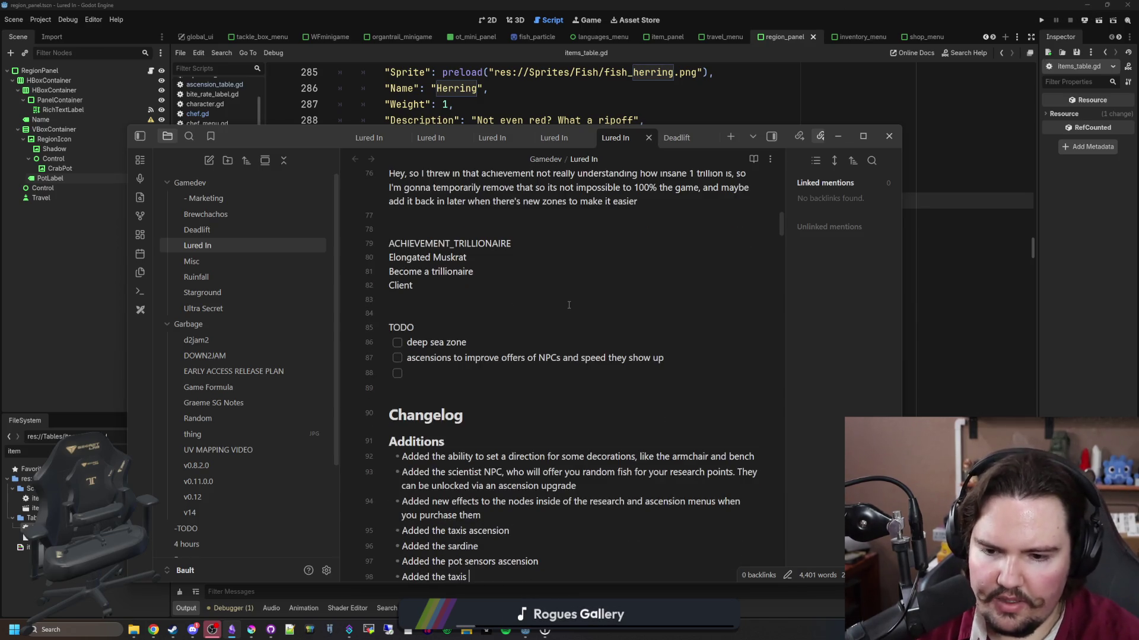
key(BackSpace)
key(BackSpace)
key(BackSpace)
scroll(569, 305, up, 10)
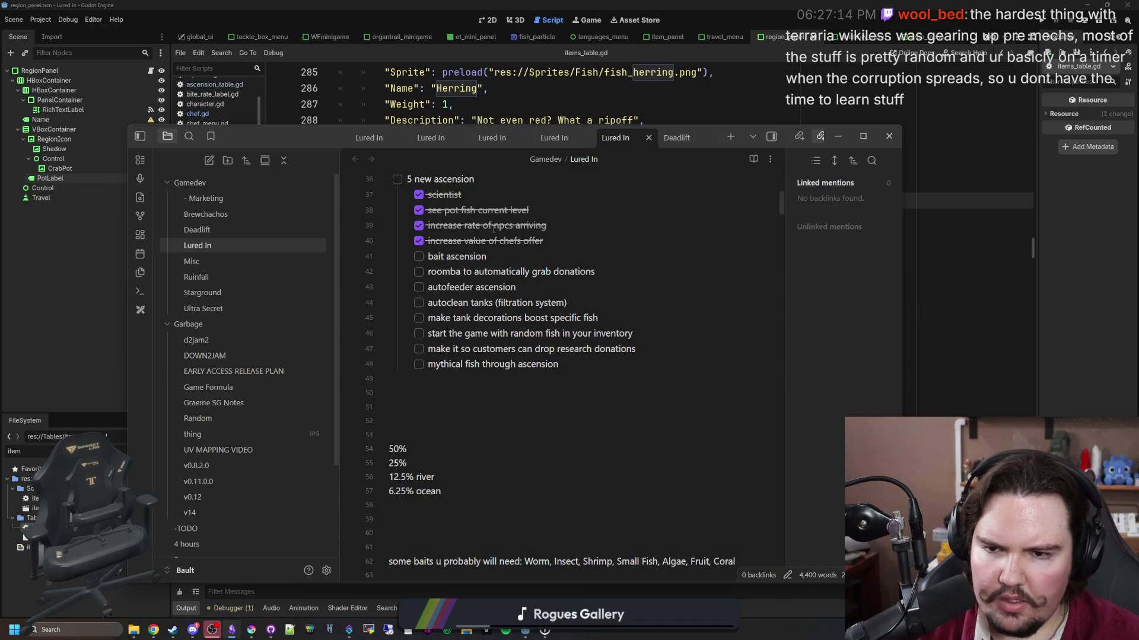
scroll(492, 229, down, 12)
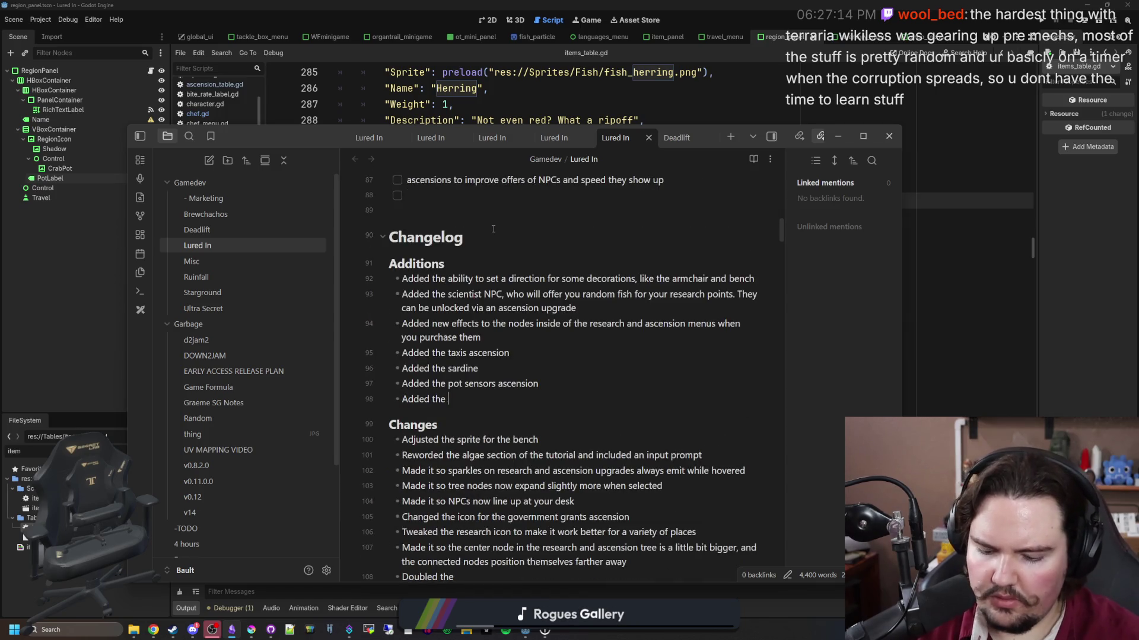
text(gourmet meals ascensio)
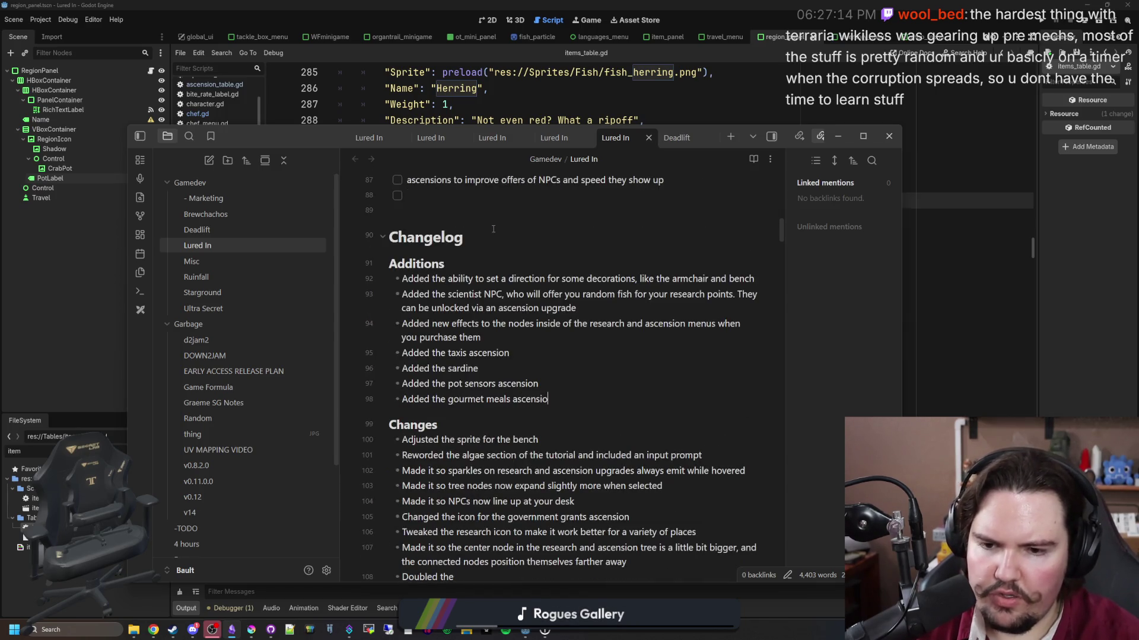
text(n)
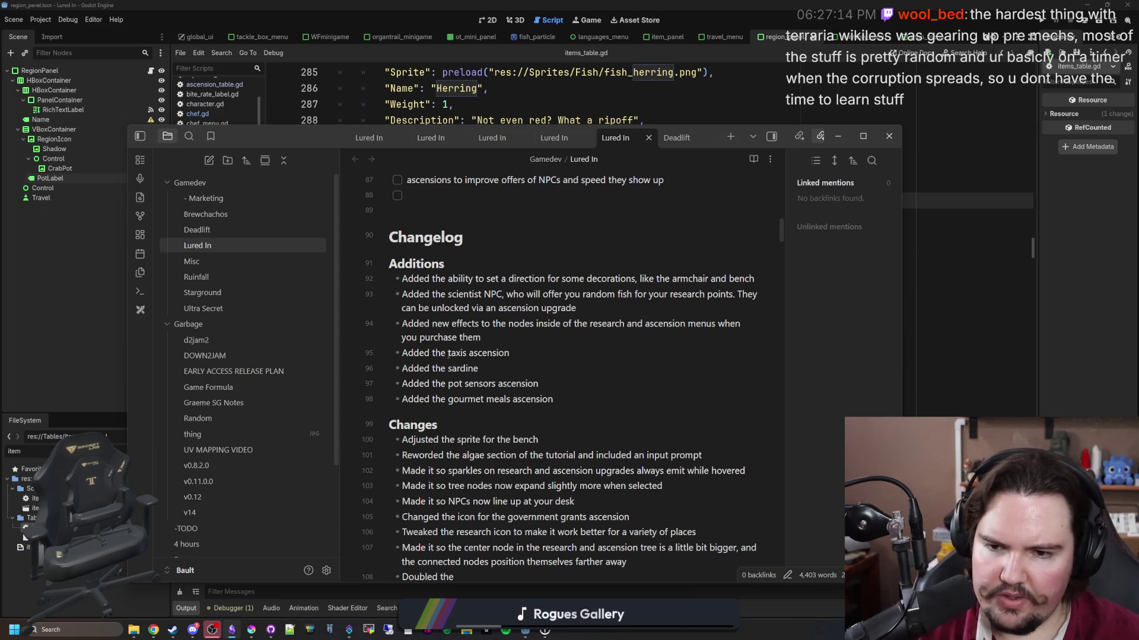
Select and adjust text in the new changelog bullets, then scroll back up the note.
double_click(462, 353)
click(484, 308)
drag(537, 308, 477, 308)
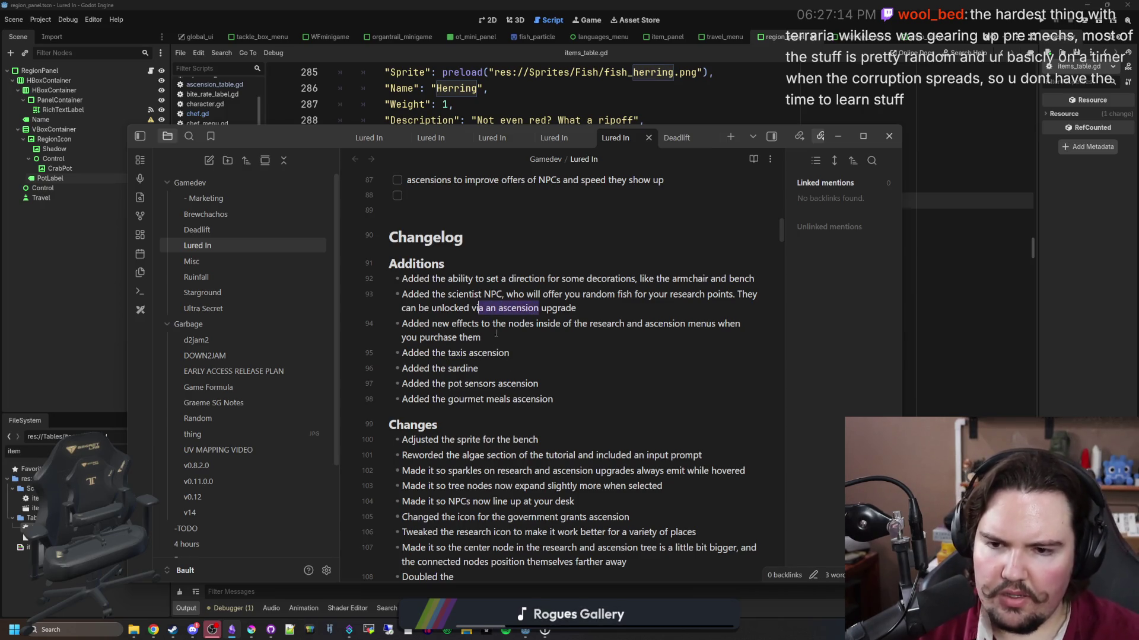
click(506, 368)
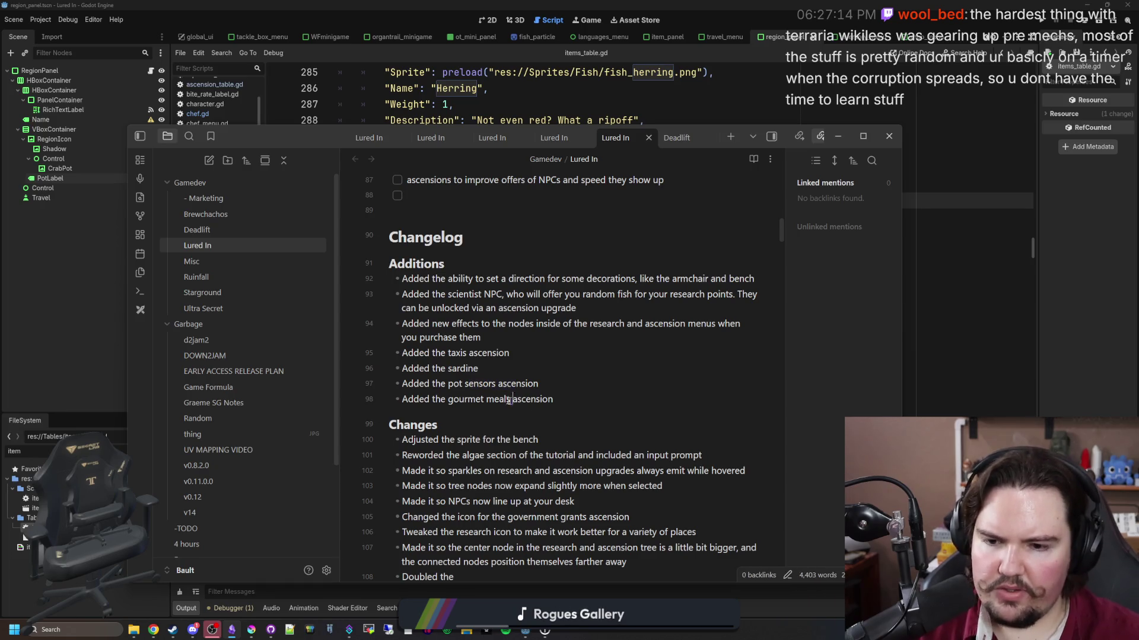
scroll(445, 435, up, 4)
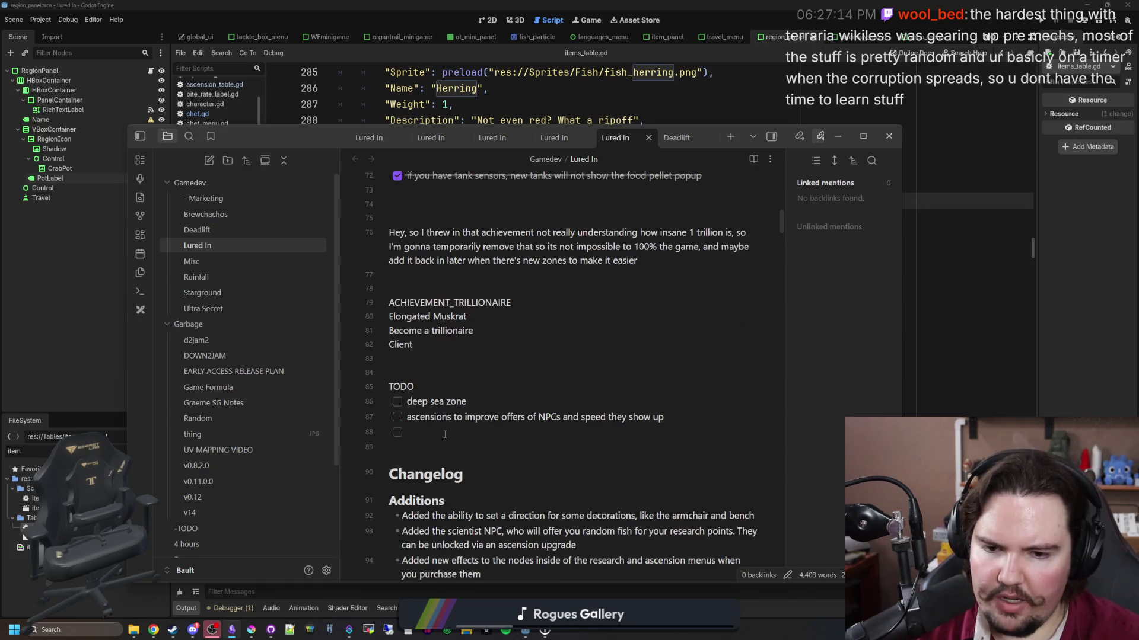
scroll(444, 435, up, 6)
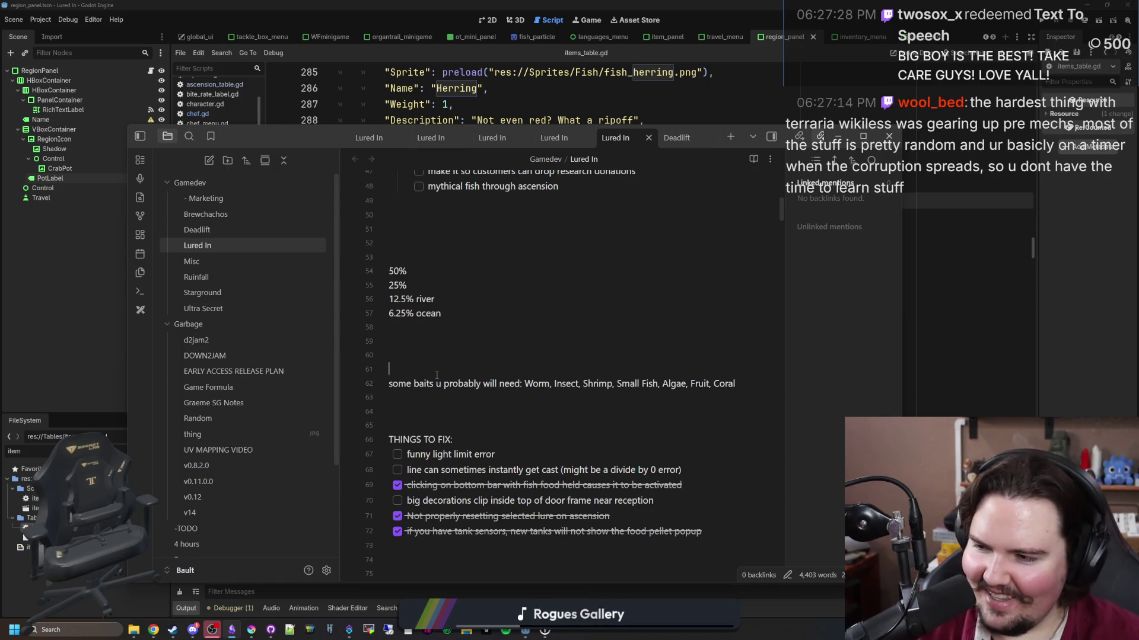
scroll(504, 410, up, 4)
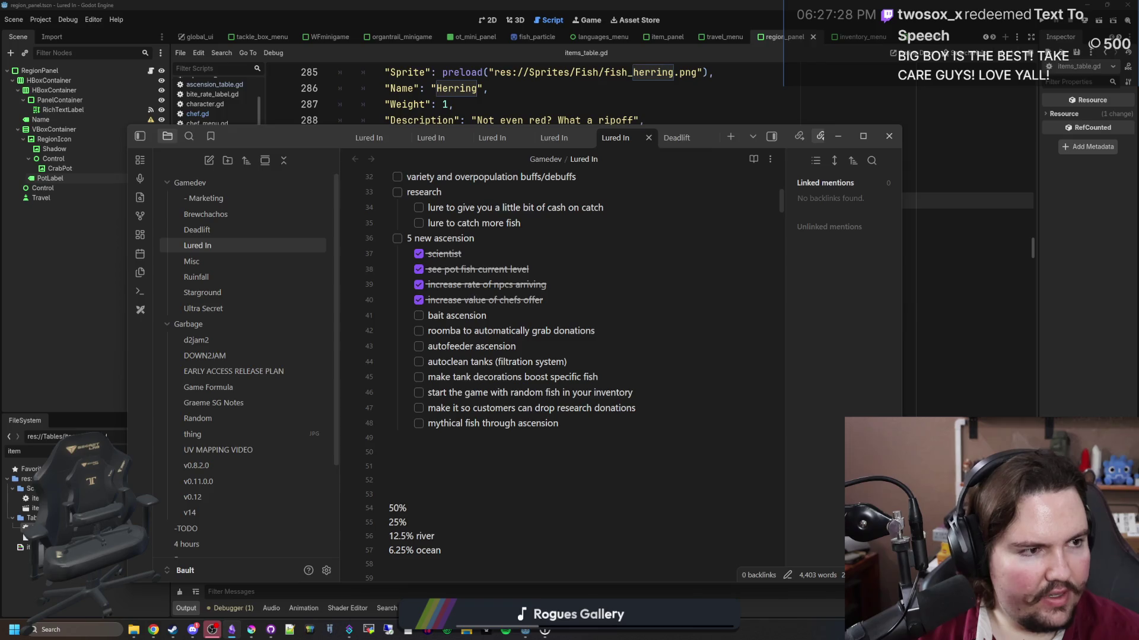
Search Google for 'warrior cats untold tales'.
key(super+2)
text(warrior c)
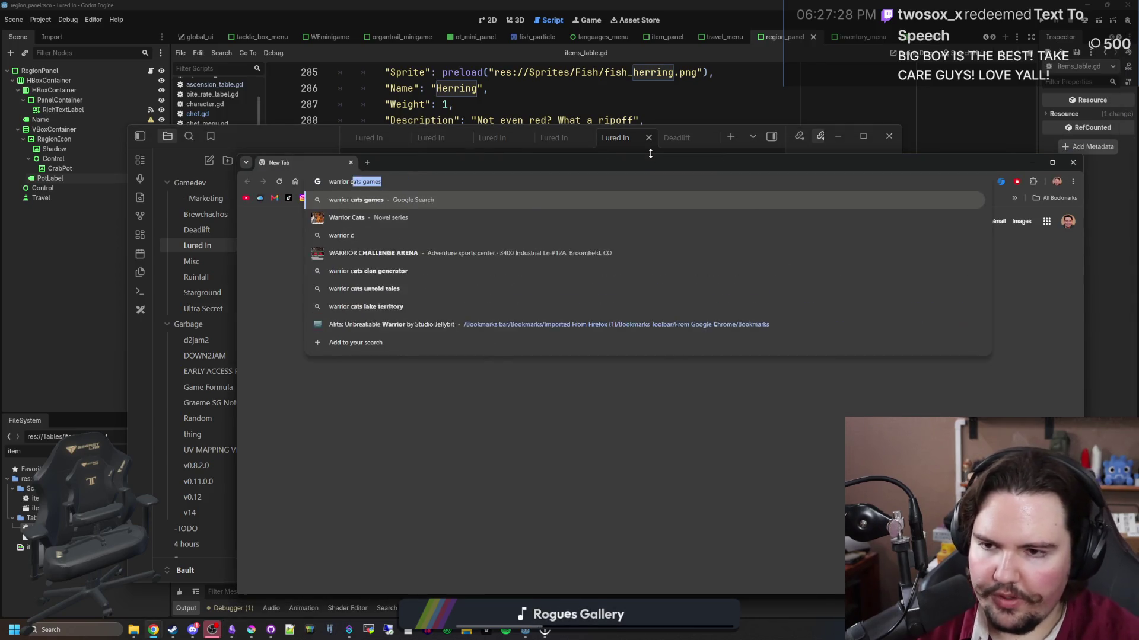
text(ats untold tales)
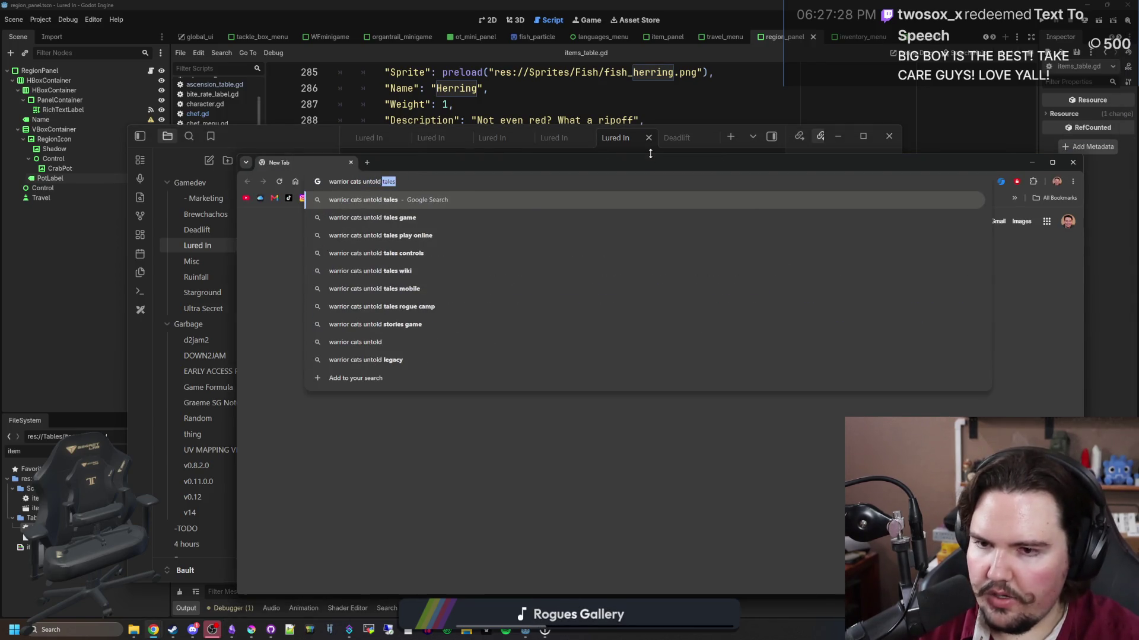
key(Return)
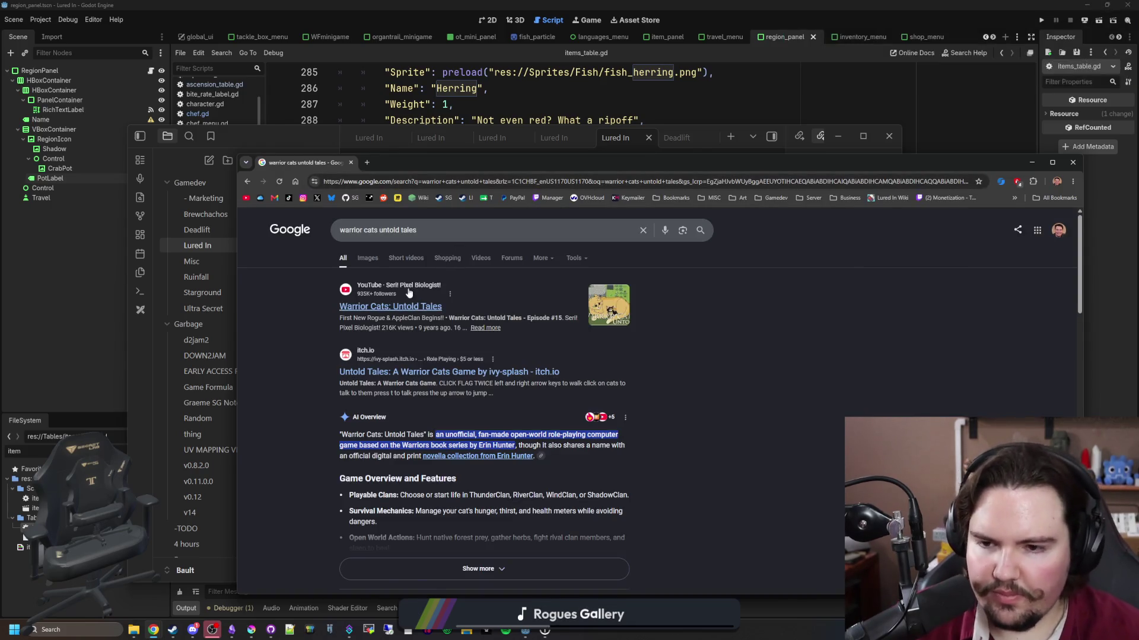
Visit the game's itch.io page, run the browser version, then return to the results.
click(461, 376)
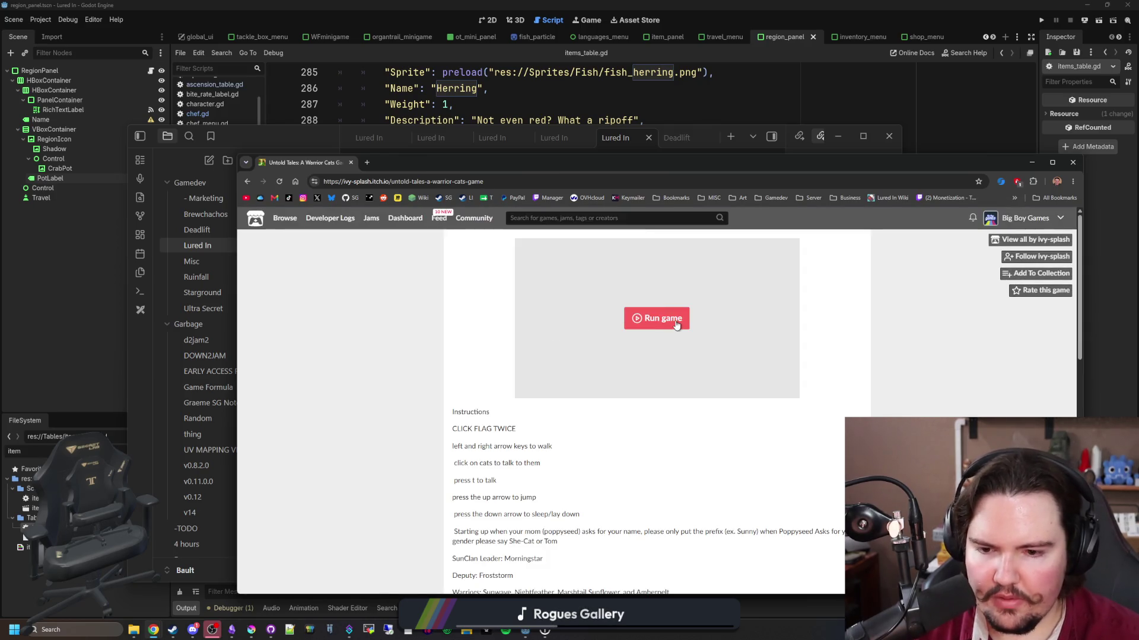
click(675, 323)
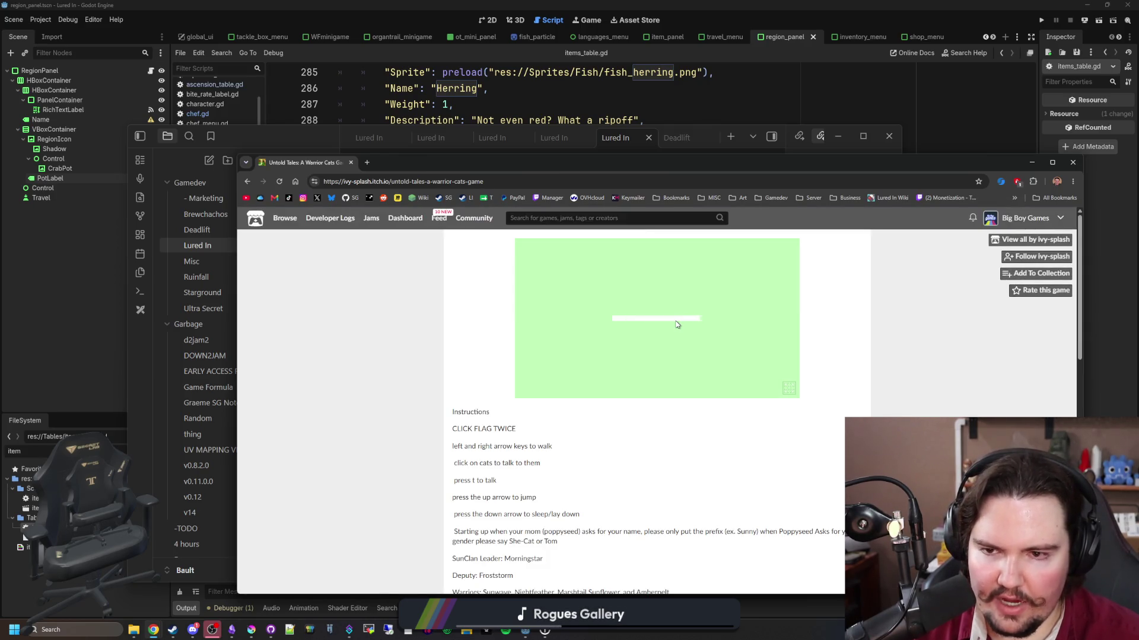
scroll(448, 318, down, 7)
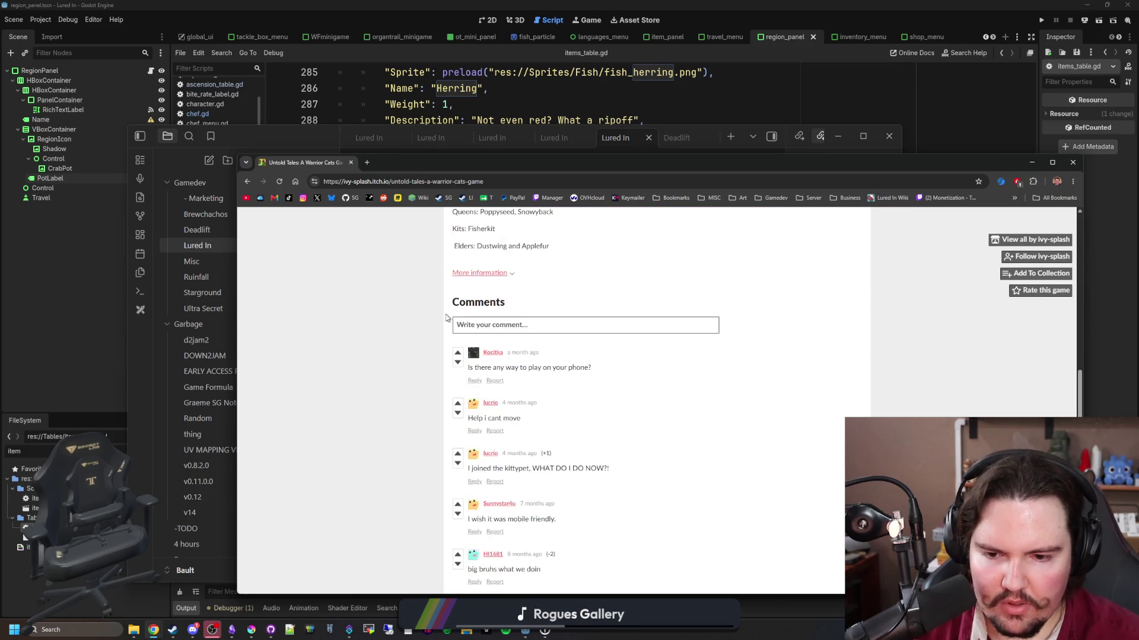
scroll(447, 319, down, 2)
scroll(675, 370, up, 5)
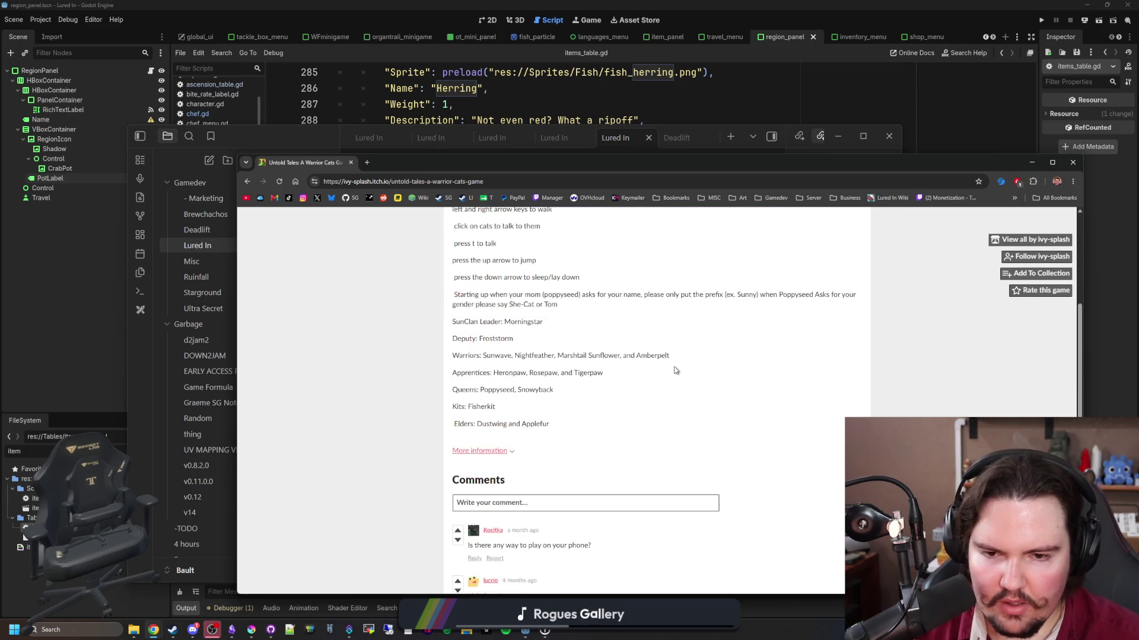
scroll(674, 370, up, 4)
key(alt+Left)
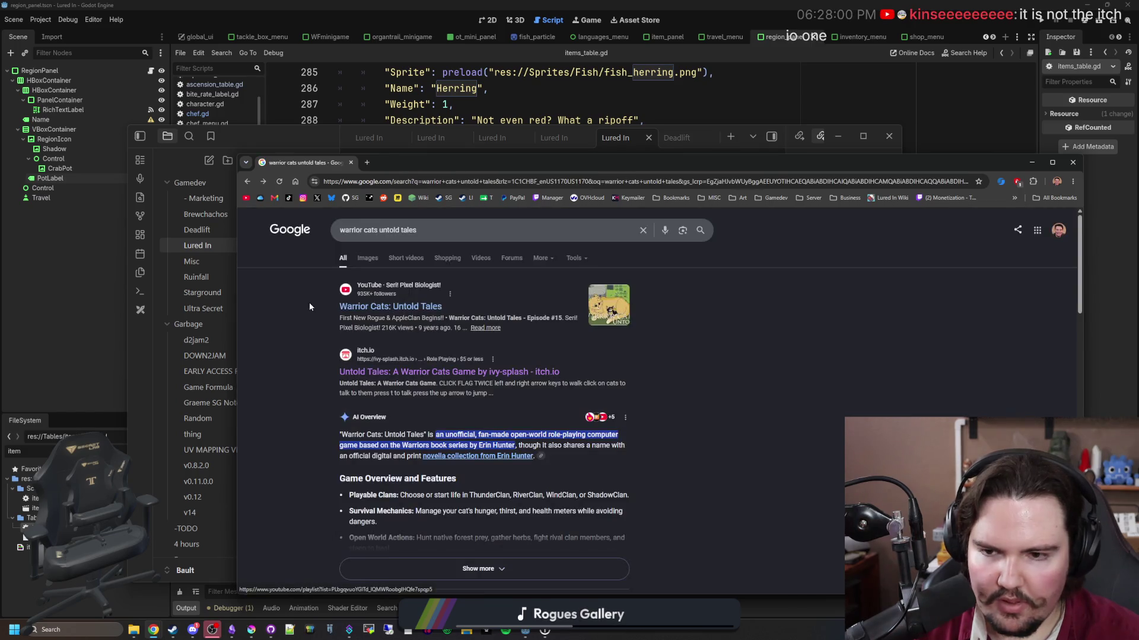
Browse the Images results, return to All, then put Chrome away to show the Lured In note.
click(367, 258)
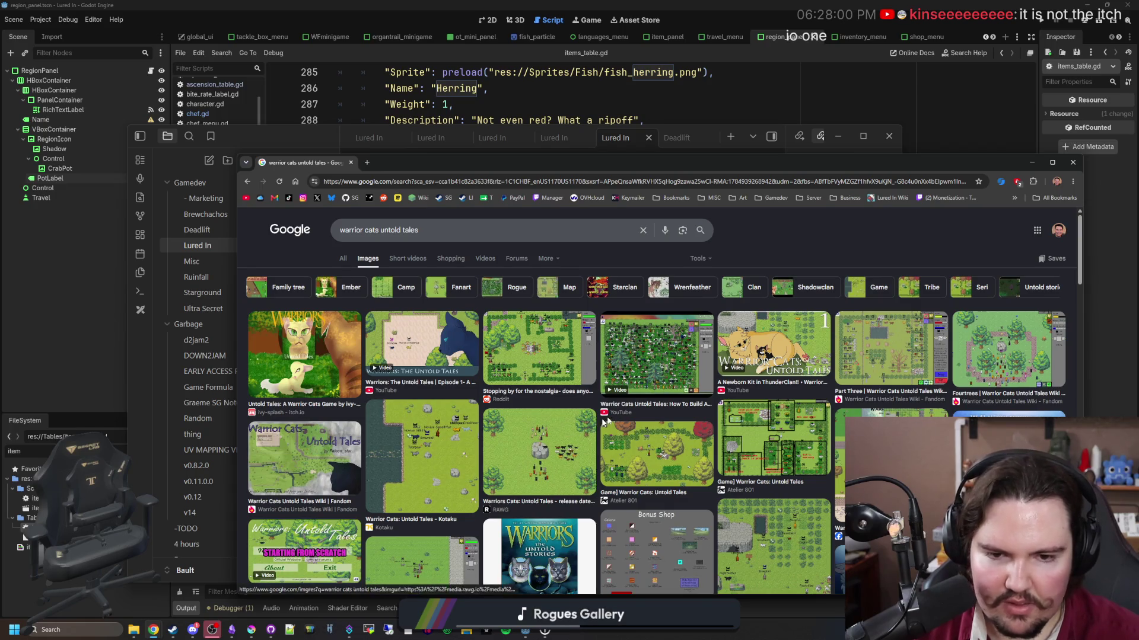
scroll(605, 422, down, 3)
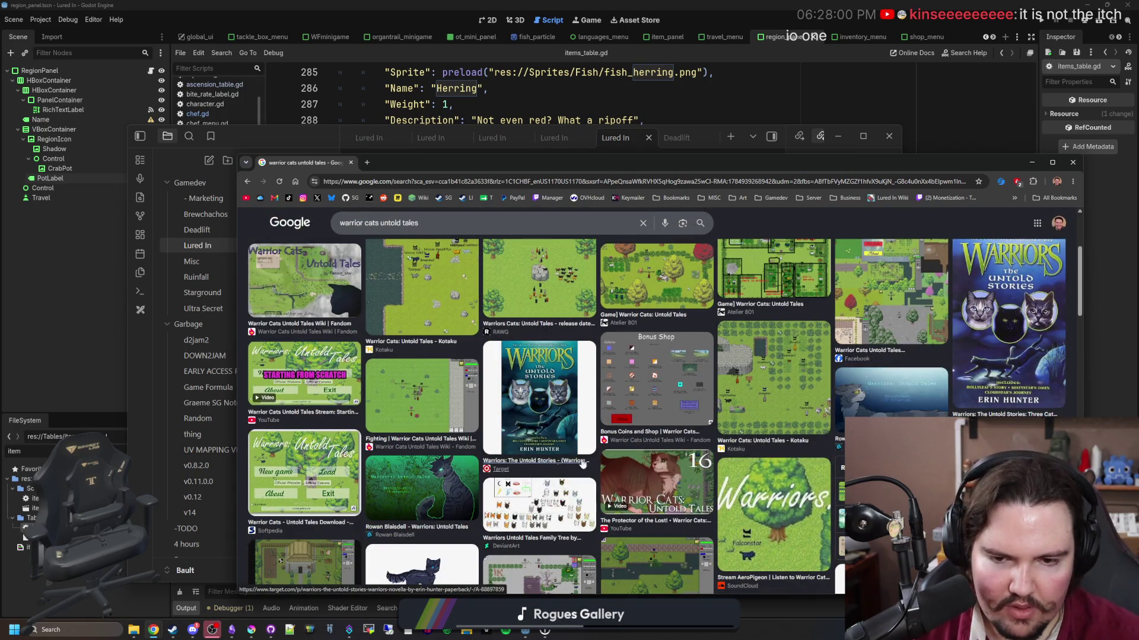
scroll(583, 463, down, 5)
scroll(326, 245, up, 10)
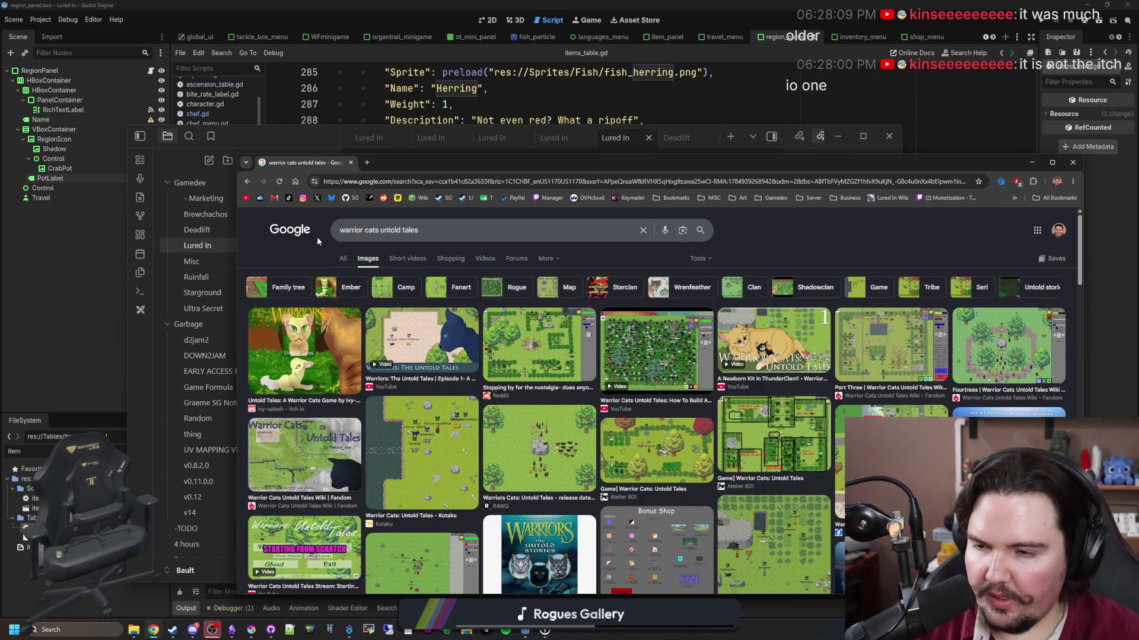
click(343, 258)
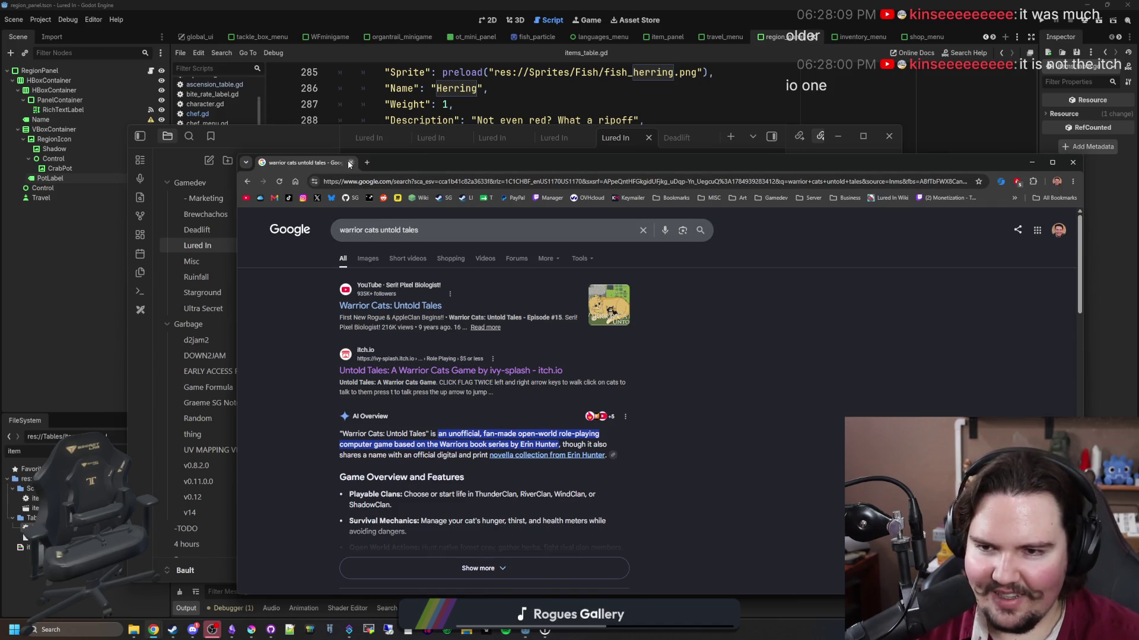
key(ctrl+w)
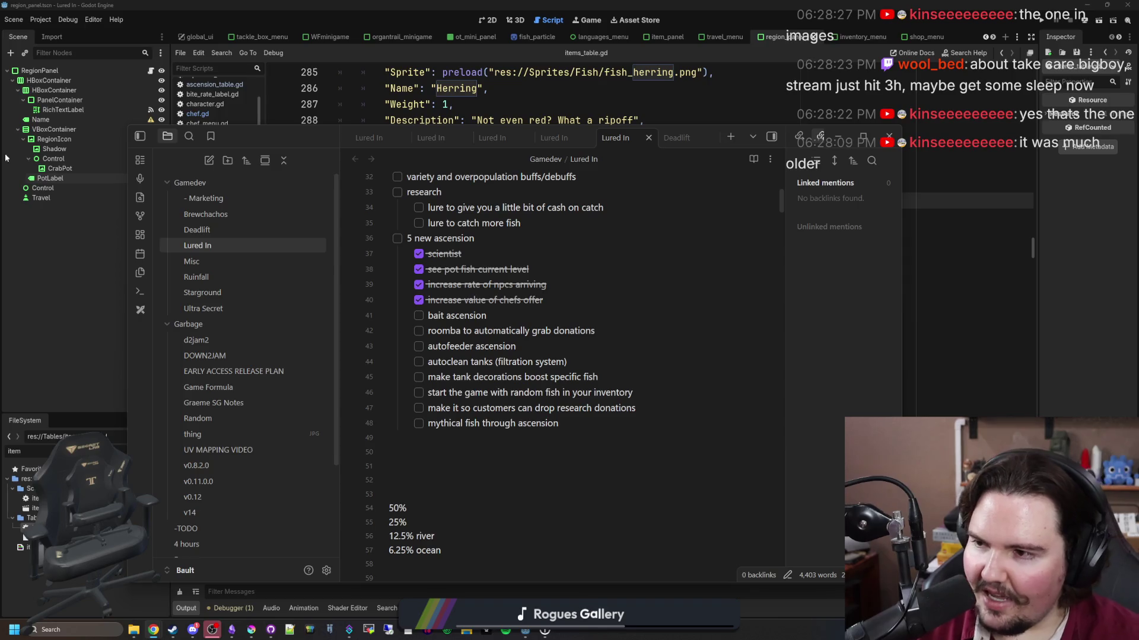
click(559, 377)
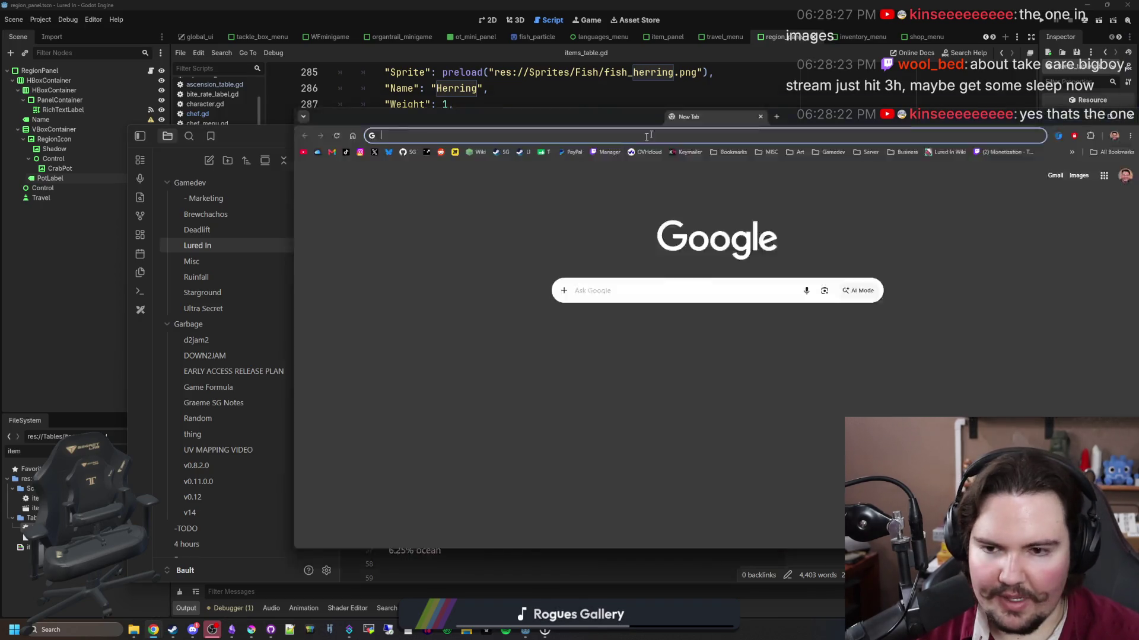
Position the Chrome window, load Twitch Stream Manager, and open the Raid Channel list.
mouse_move(729, 173)
mouse_down()
mouse_move(709, 464)
mouse_move(656, 457)
mouse_up()
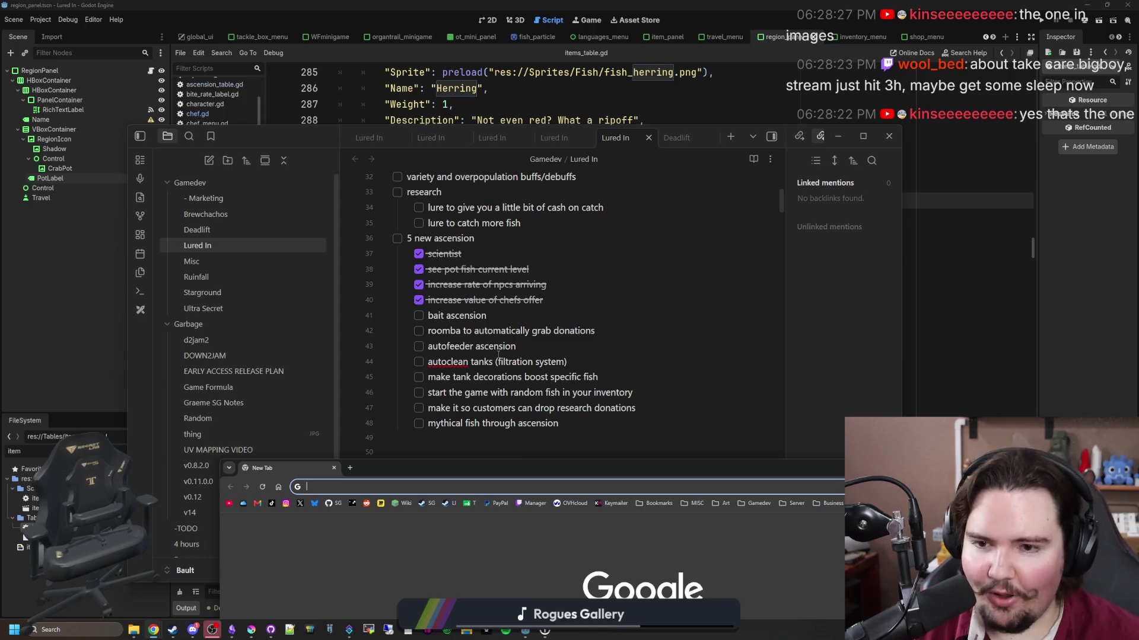
mouse_move(365, 475)
mouse_down()
mouse_move(716, 383)
mouse_move(749, 138)
mouse_up()
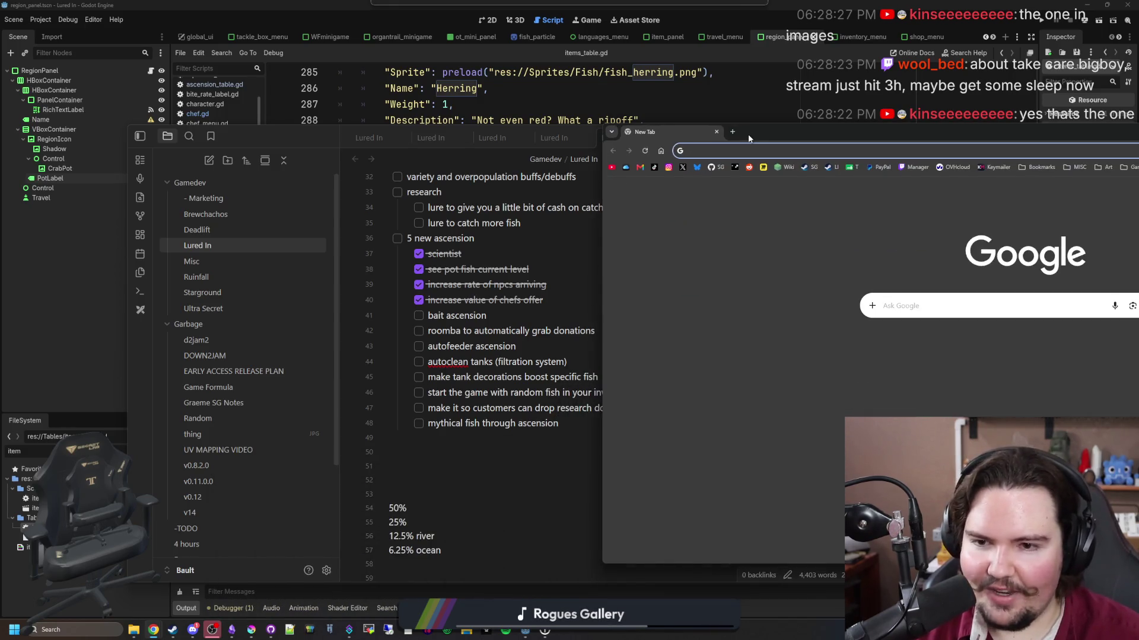
drag(749, 134, 361, 158)
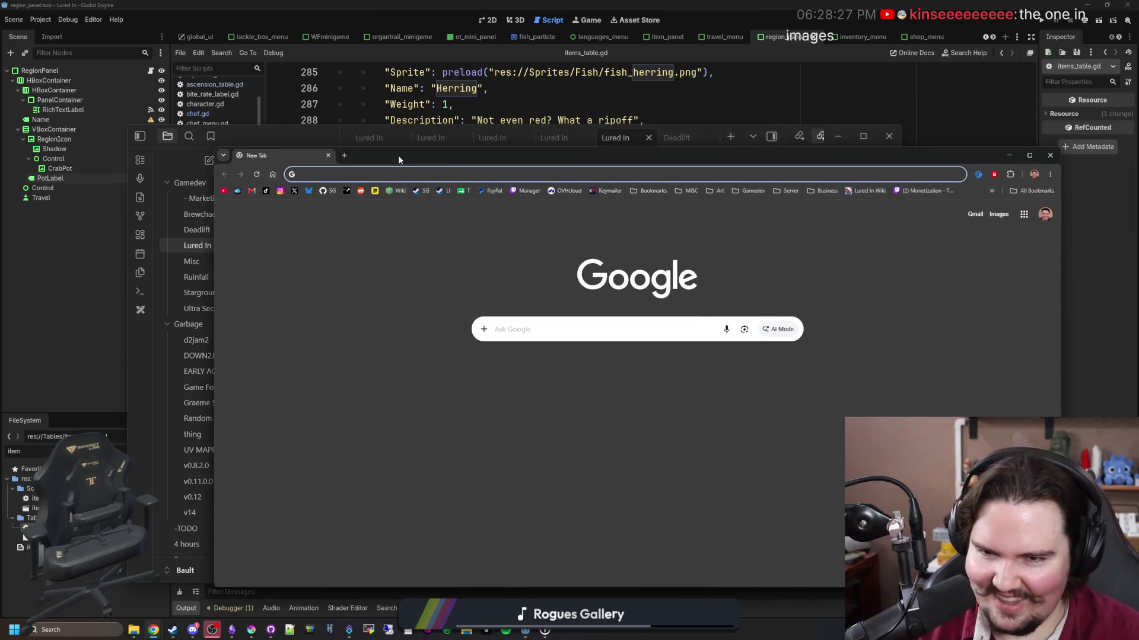
click(513, 191)
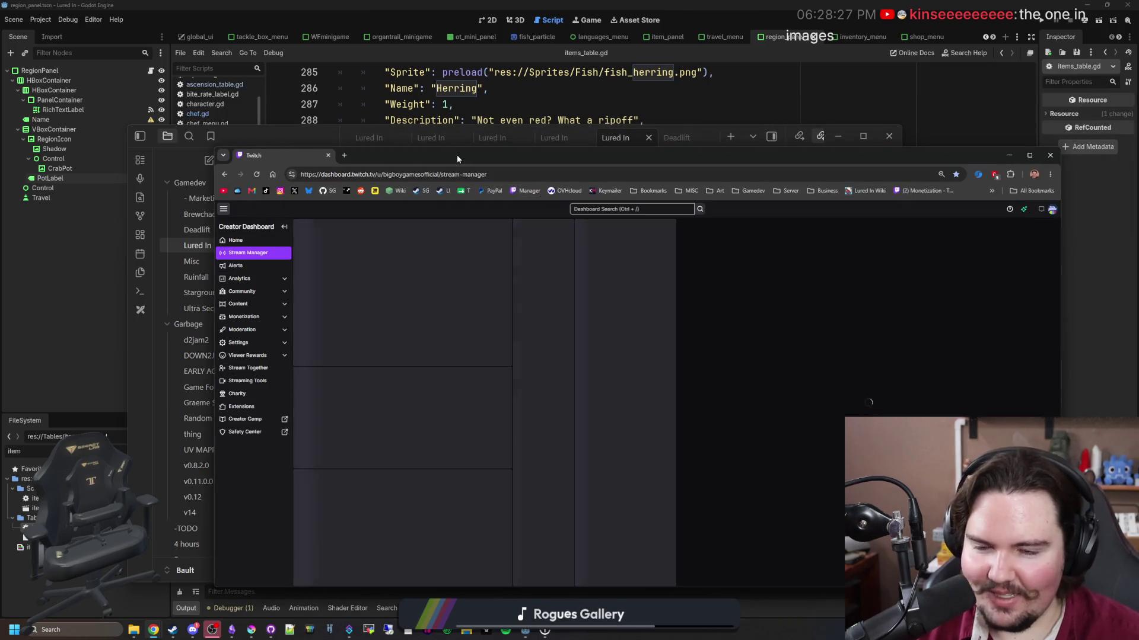
mouse_move(457, 155)
mouse_down()
mouse_move(406, 146)
mouse_move(376, 113)
mouse_up()
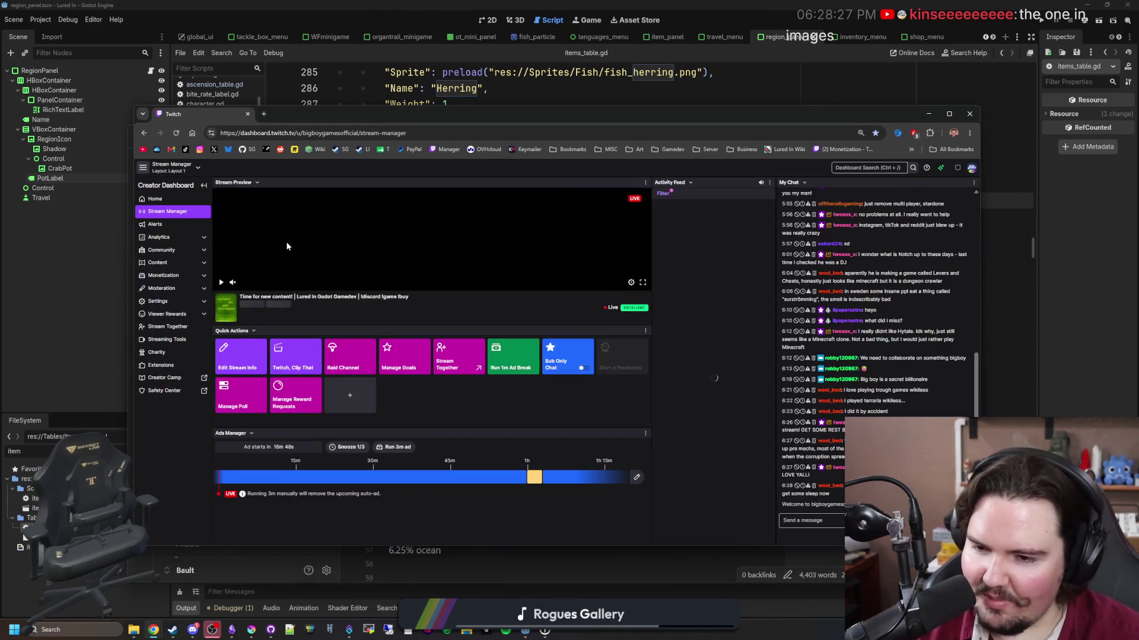
click(338, 361)
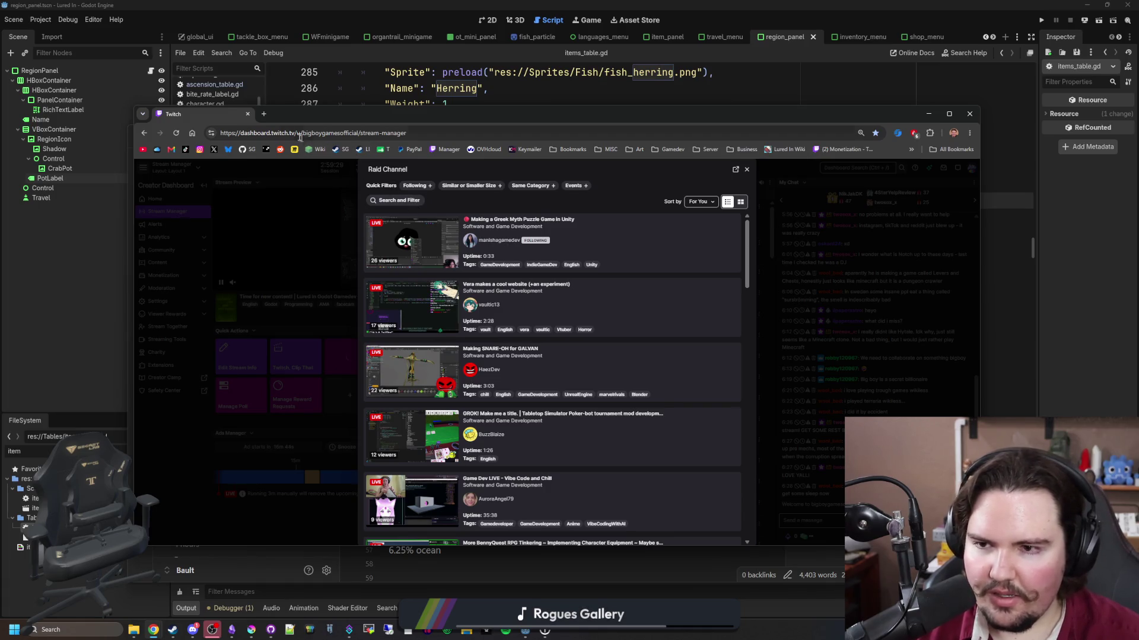
click(263, 114)
Load the streamer's own twitch.tv channel page, pause its player, and expand Followed Channels.
text(twitch)
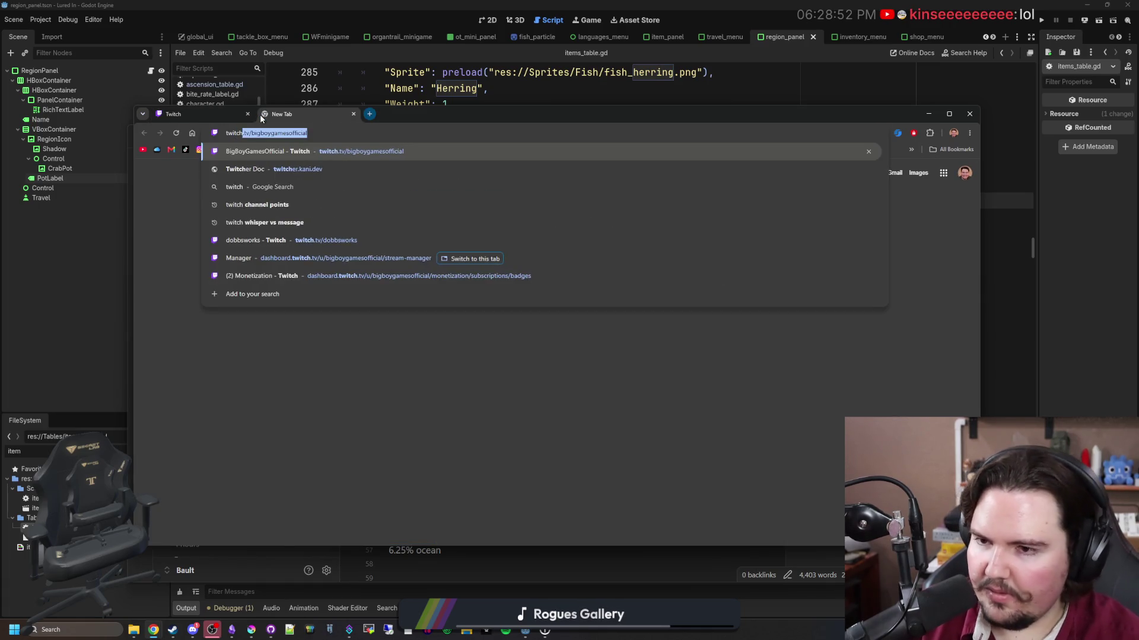
key(Return)
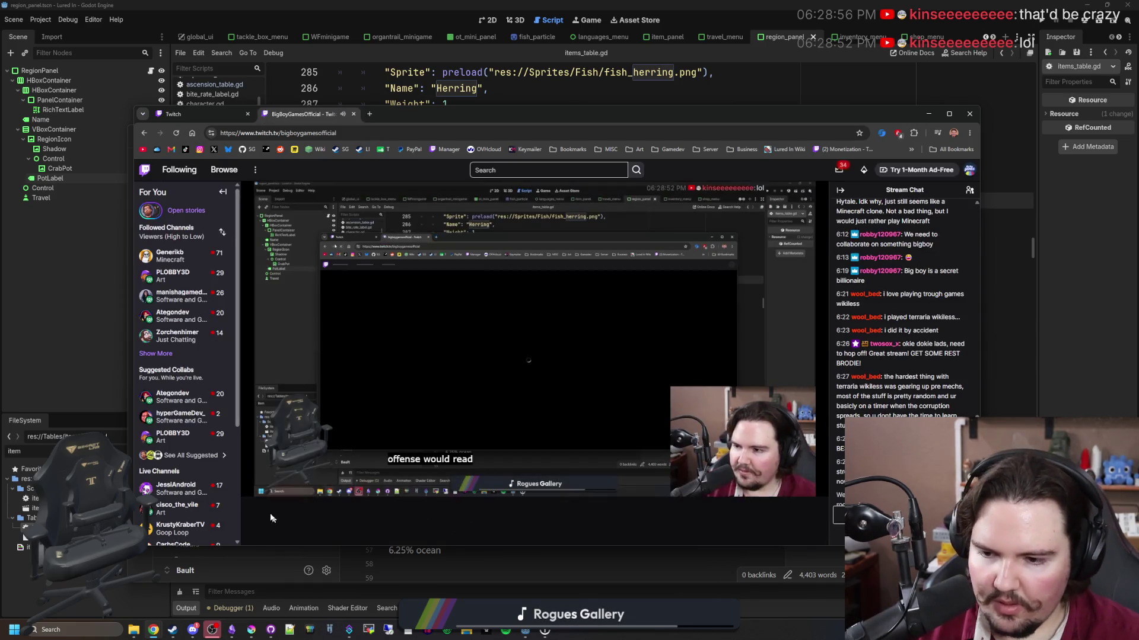
click(252, 487)
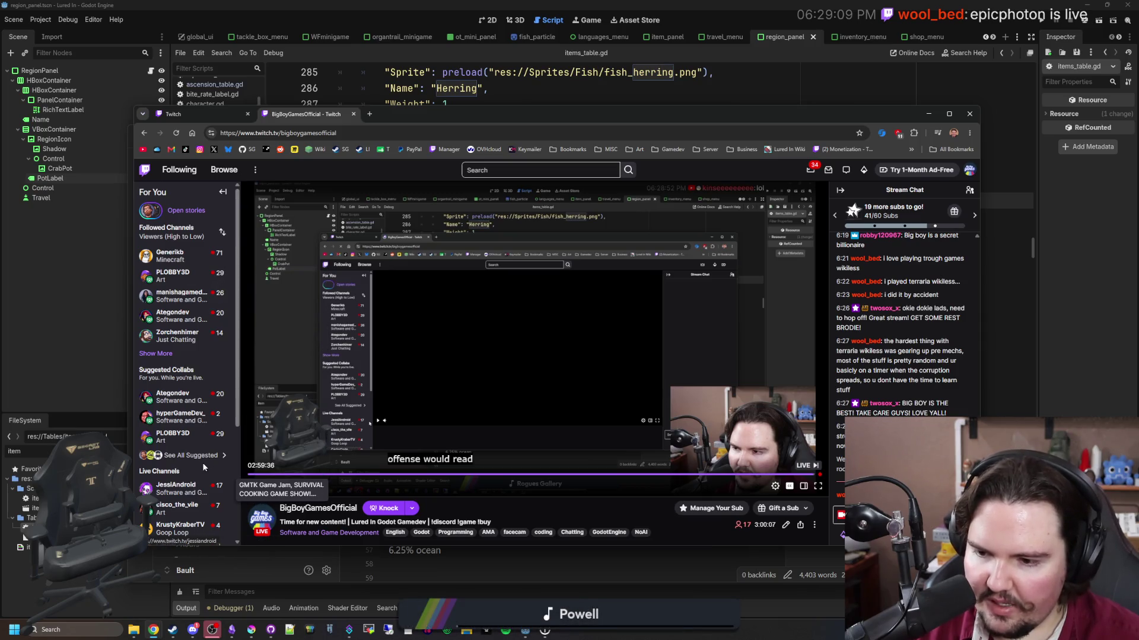
scroll(151, 357, down, 1)
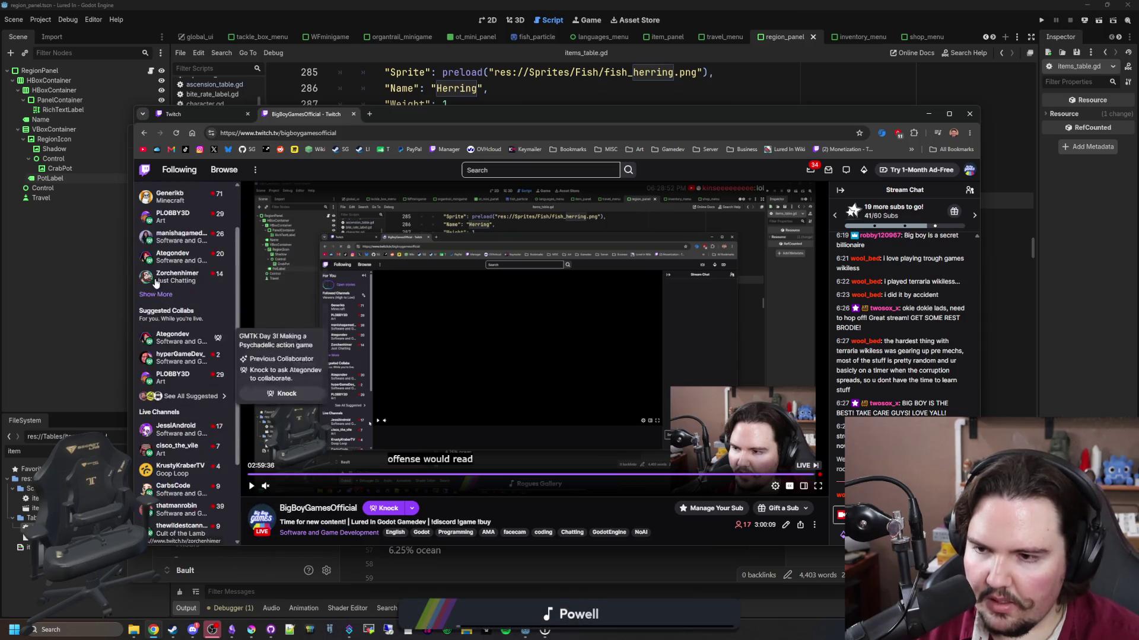
click(156, 294)
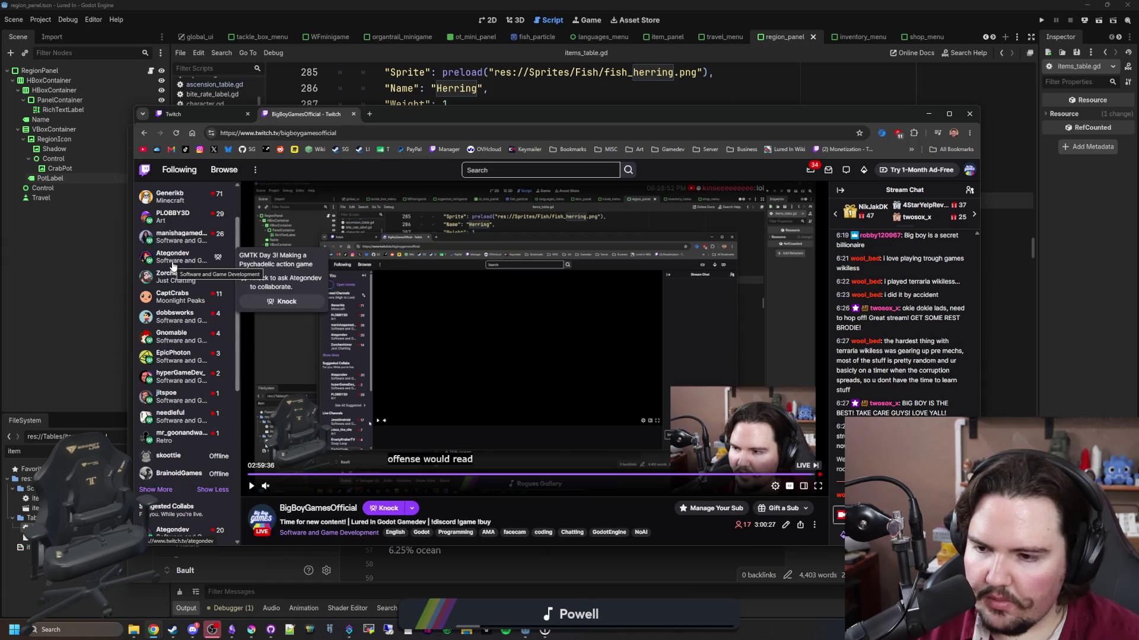
Search raid channels for 'epicph', preview the first live result, and claim the bonus points.
click(191, 119)
click(396, 201)
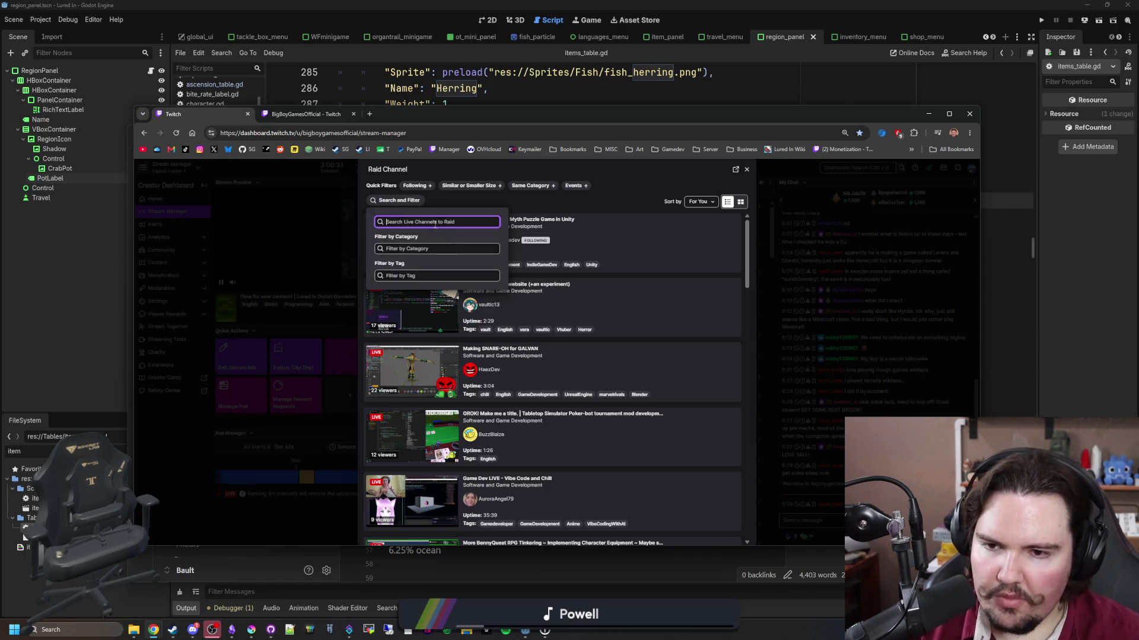
text(epicph)
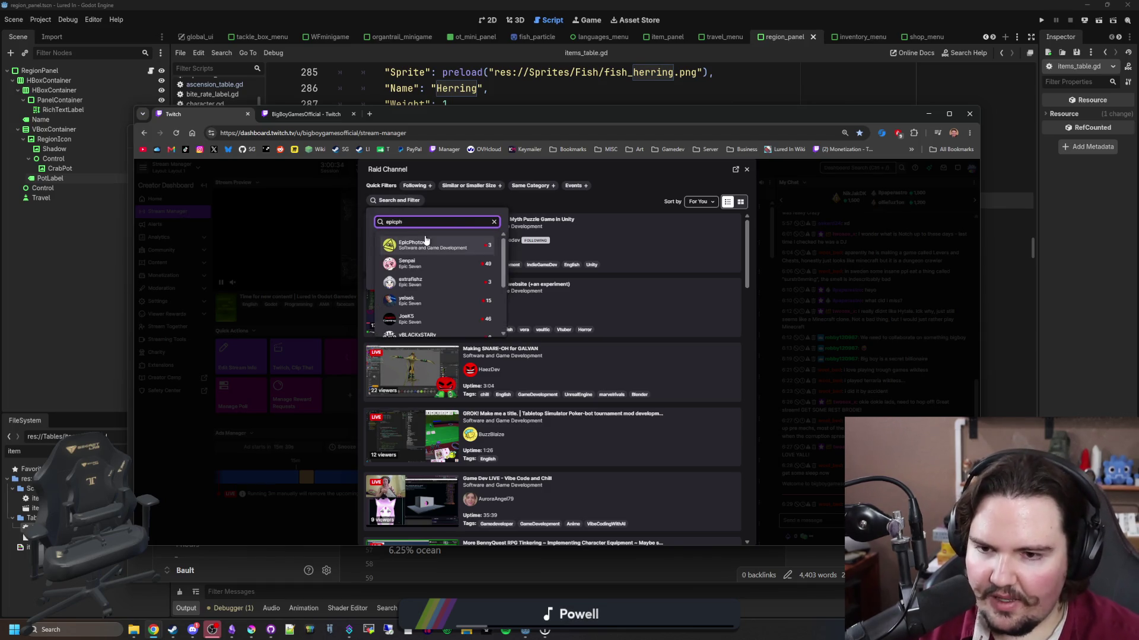
click(426, 240)
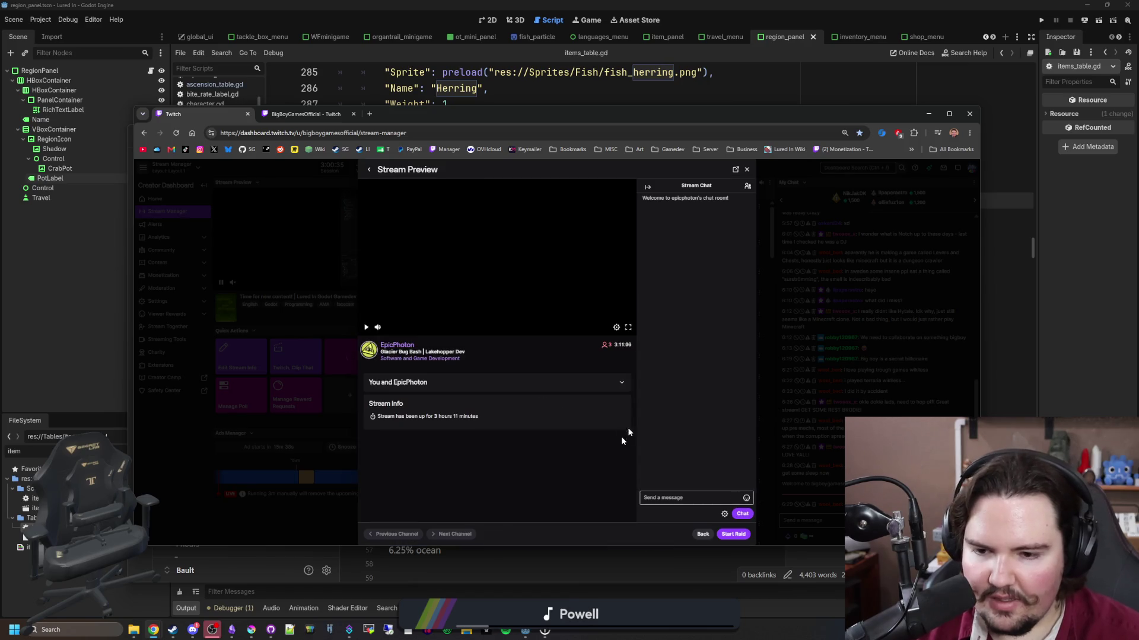
click(675, 513)
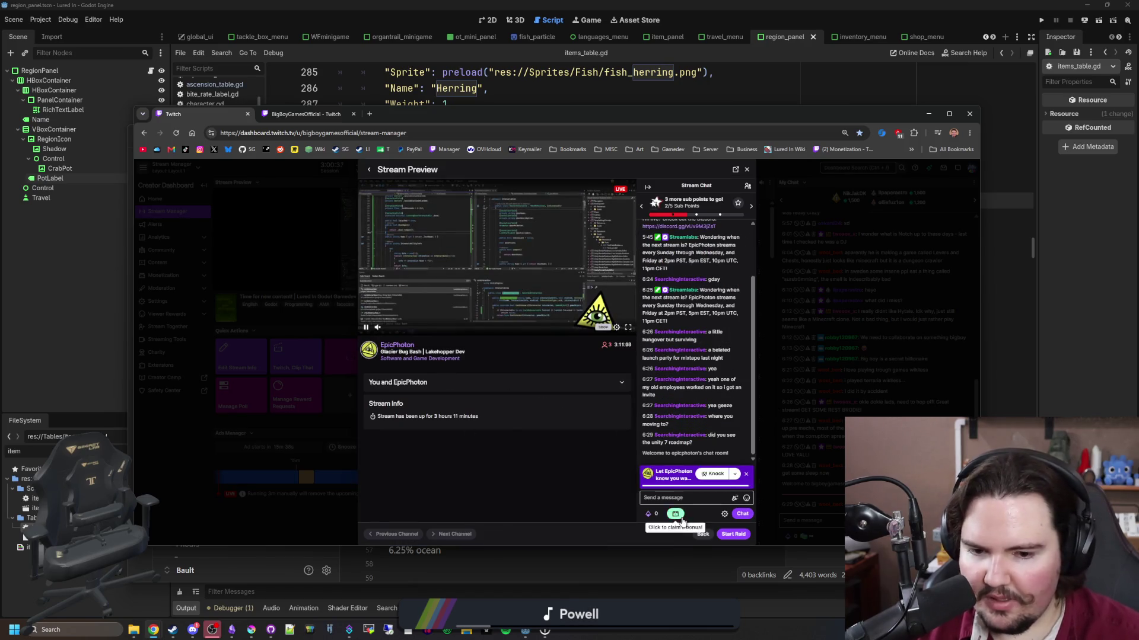